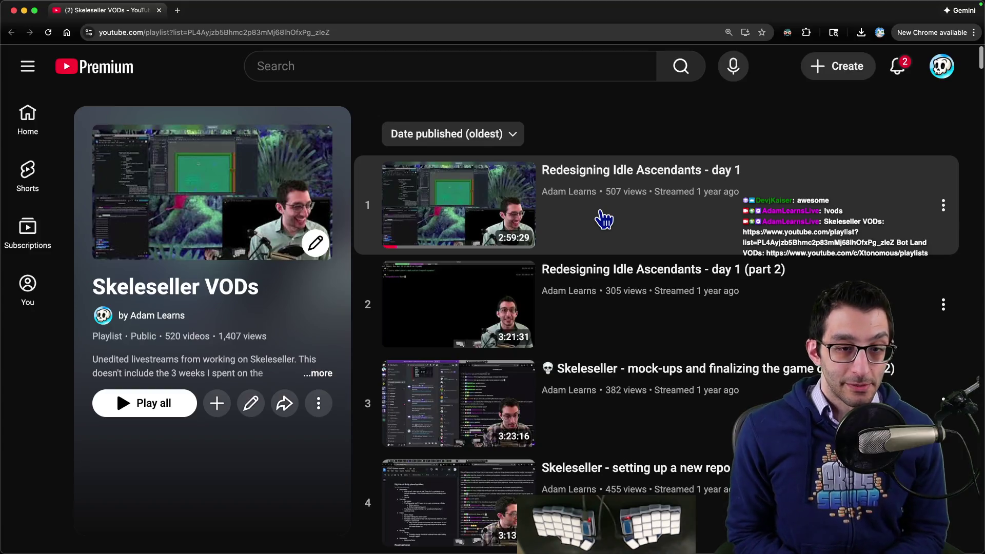
- Scroll the Skeleseller VODs playlist and open the game-dev journey video in a new tab
{"action": "scroll", "coordinate": [604, 219], "scroll_direction": "down", "scroll_amount": 20}
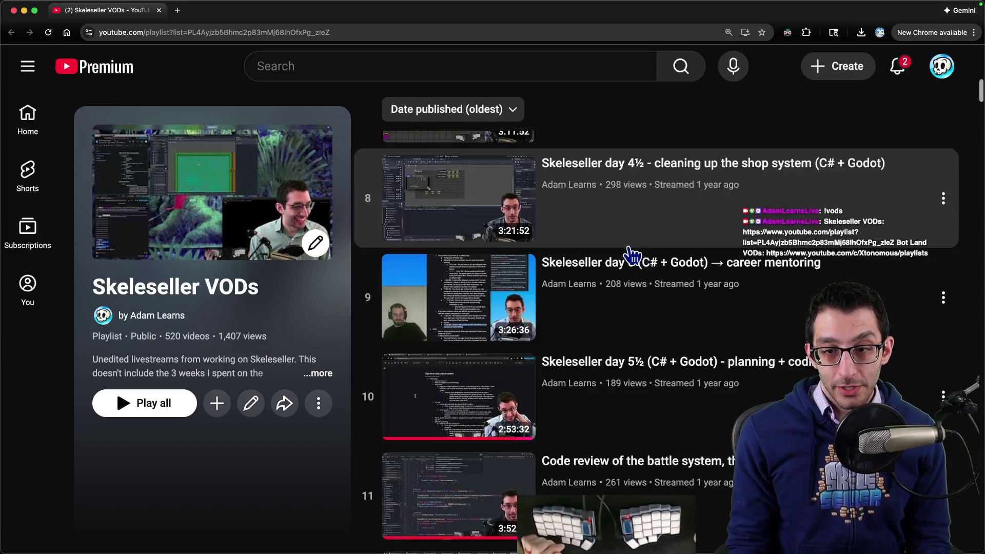
{"action": "scroll", "coordinate": [653, 314], "scroll_direction": "down", "scroll_amount": 20}
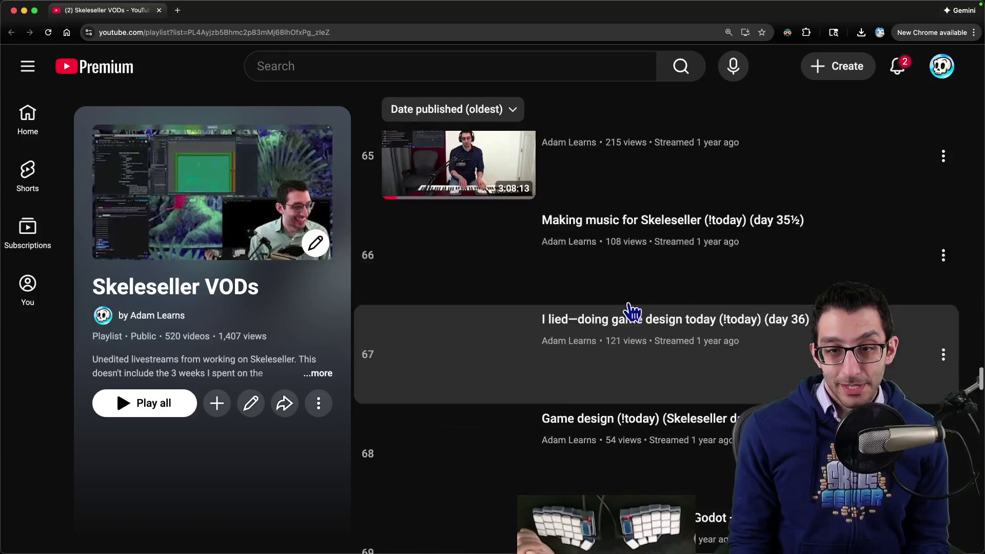
{"action": "key", "text": "super+Tab"}
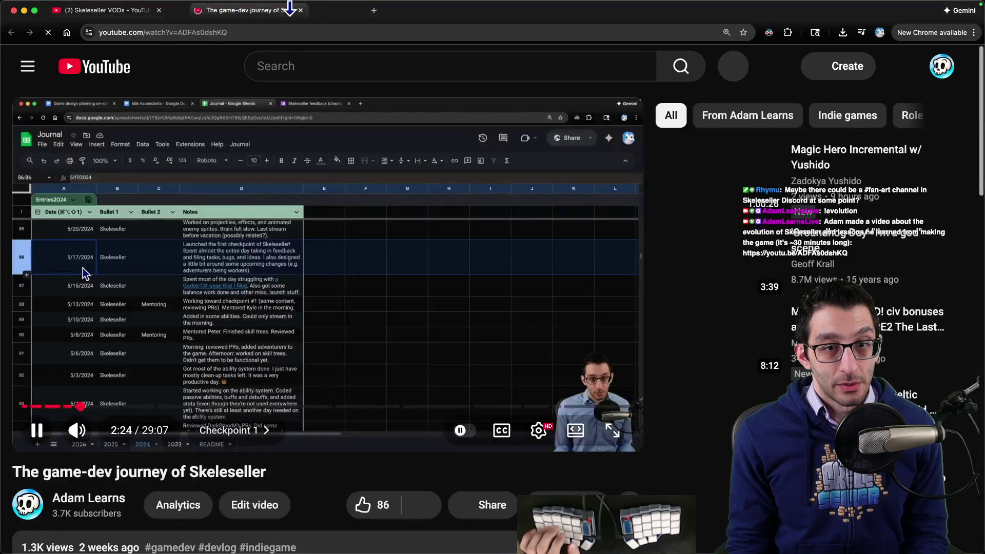
- Start the game-dev journey video, mute it, and rewind it to near the start
{"action": "key", "text": "k"}
{"action": "left_click", "coordinate": [80, 431]}
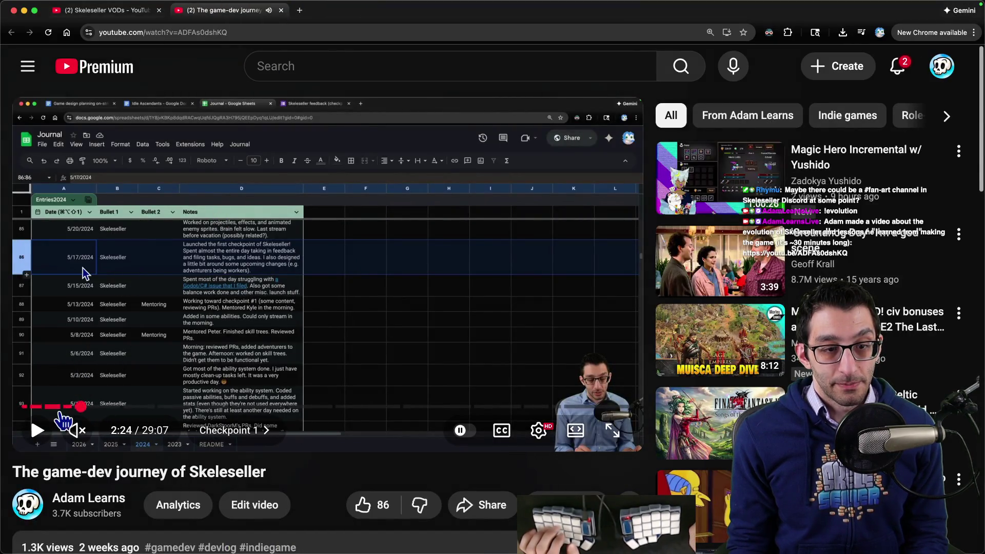
{"action": "mouse_move", "coordinate": [81, 407]}
{"action": "left_mouse_down"}
{"action": "mouse_move", "coordinate": [21, 408]}
{"action": "mouse_move", "coordinate": [45, 417]}
{"action": "left_mouse_up"}
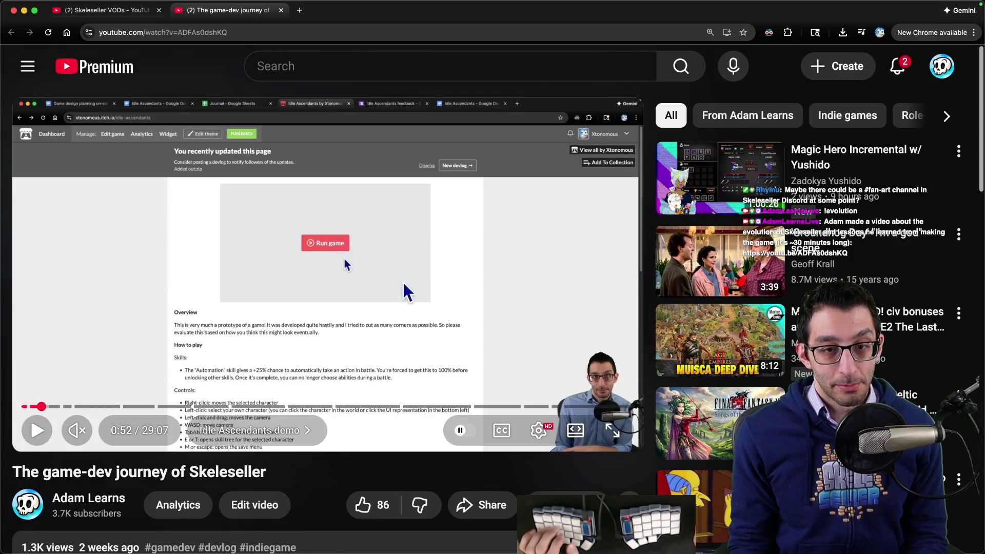
{"action": "left_click", "coordinate": [424, 277]}
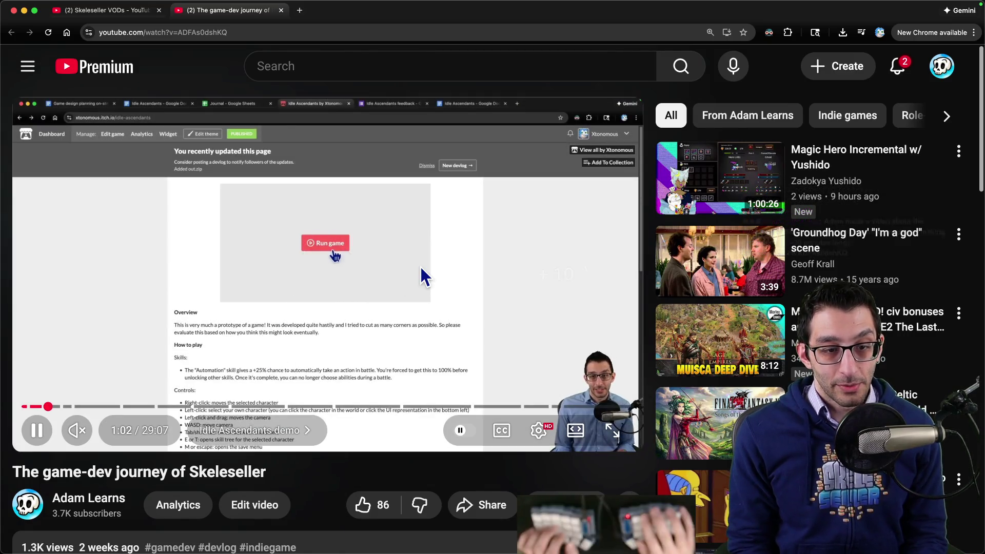
- Skim the video through Checkpoints 1, 2, 3 and 5, then bring up the Steam Artwork page
{"action": "key", "text": "l"}
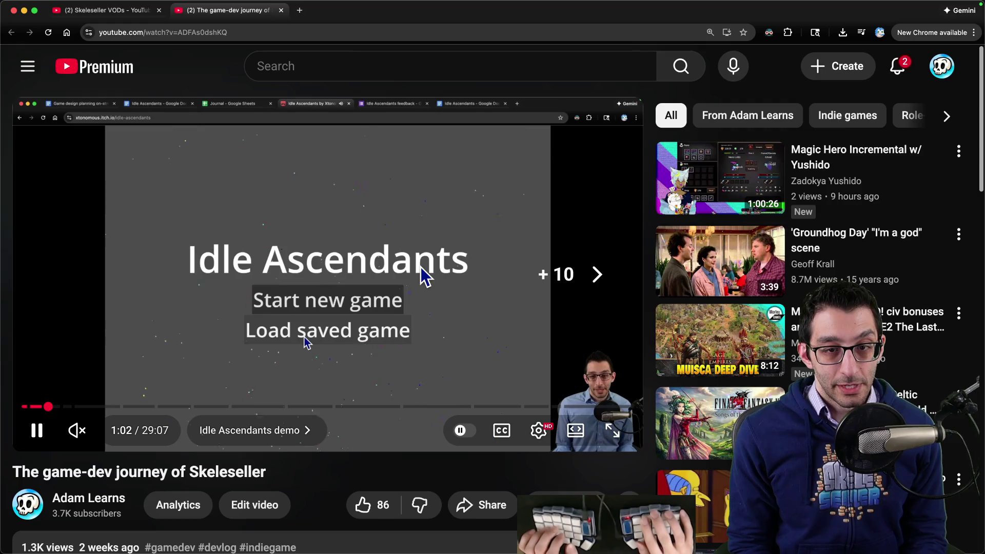
{"action": "key", "text": "l"}
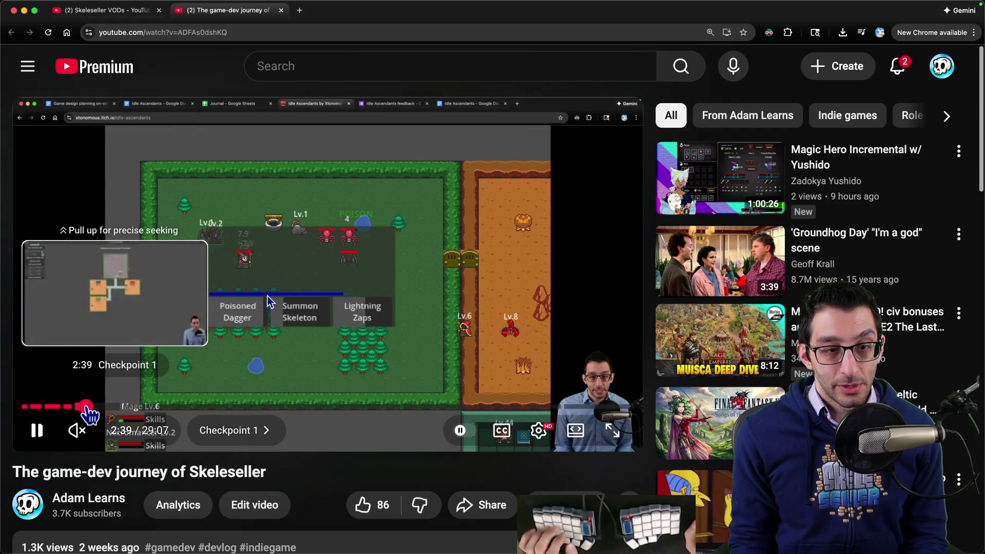
{"action": "left_click", "coordinate": [84, 406]}
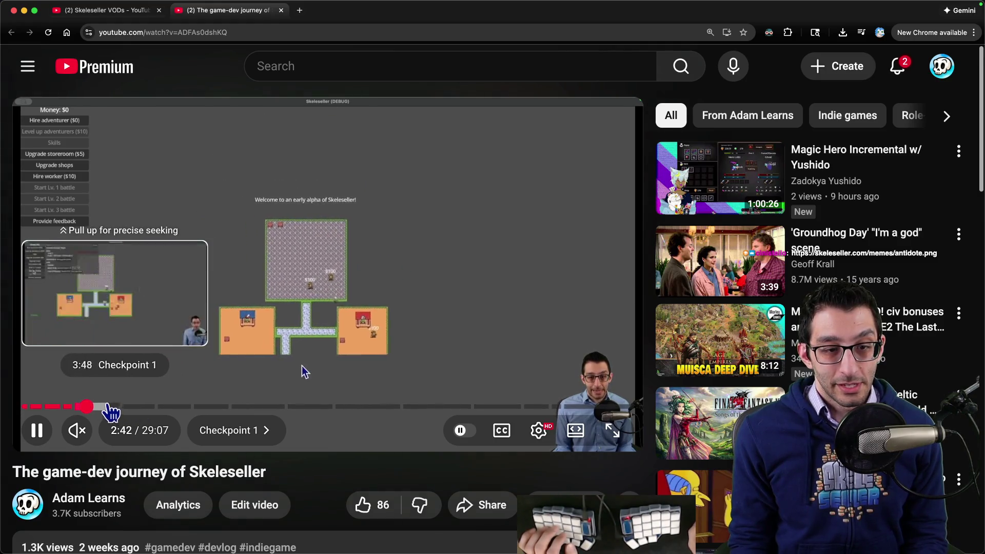
{"action": "left_click", "coordinate": [134, 408]}
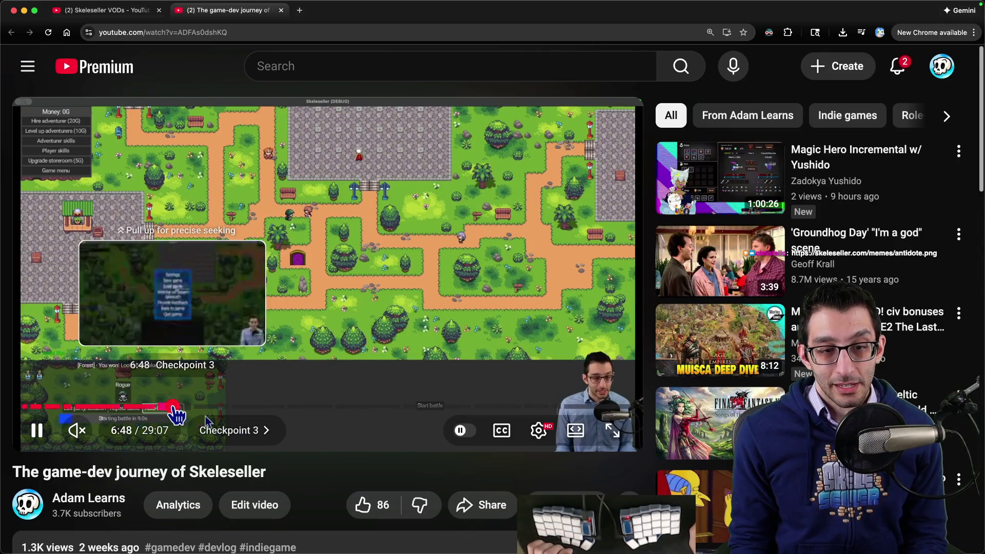
{"action": "left_click", "coordinate": [172, 406]}
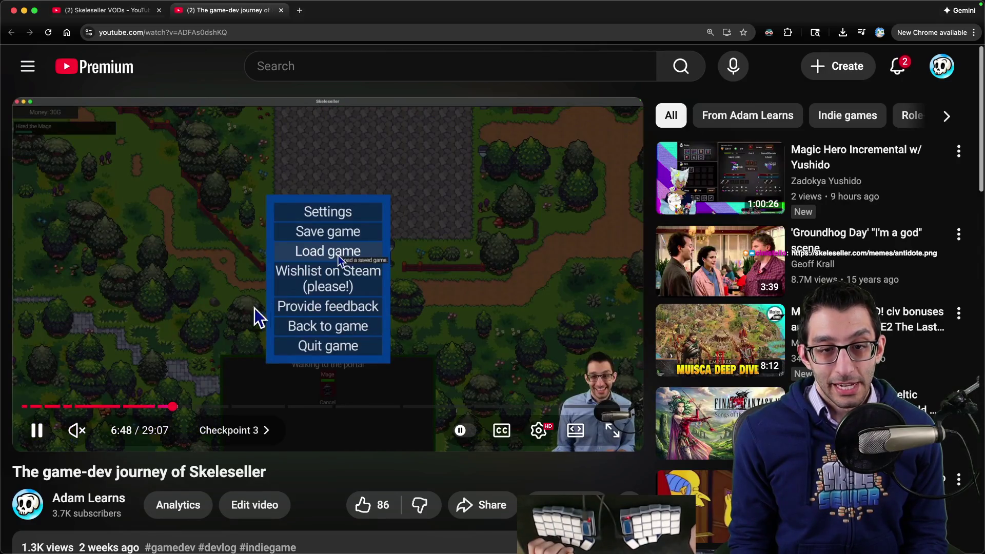
{"action": "left_click", "coordinate": [260, 407]}
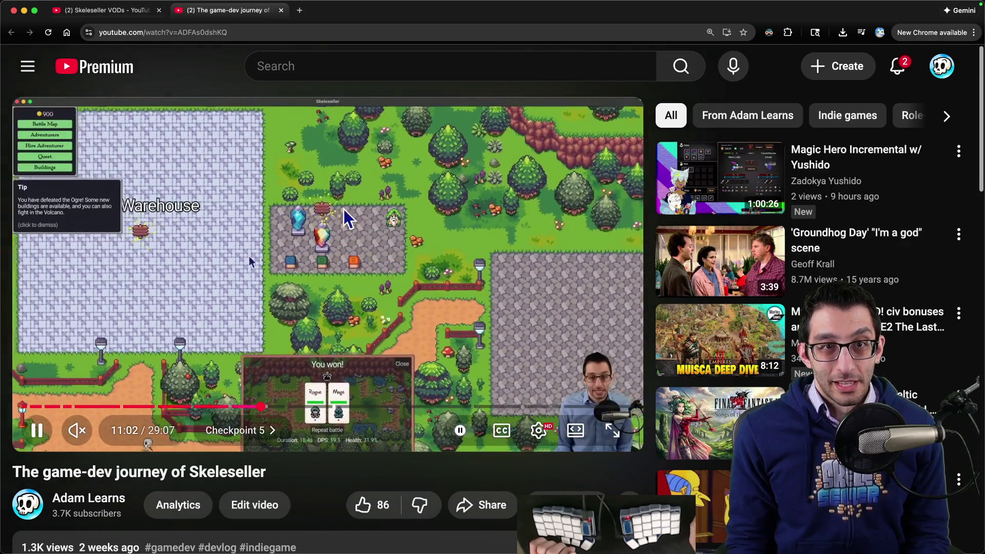
{"action": "key", "text": "super+w"}
{"action": "key", "text": "super+w"}
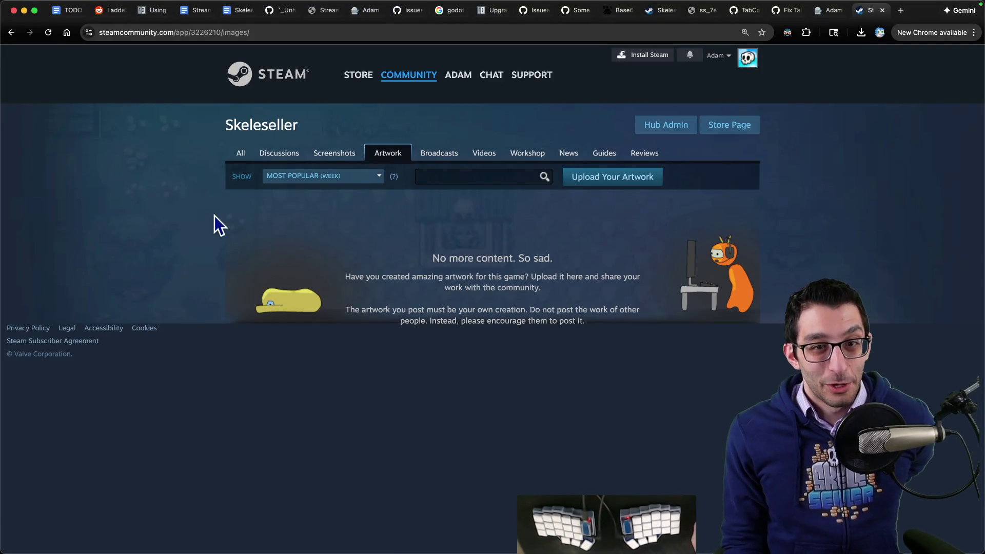
- Bring up the antidote.png meme window and snap it to the left half
{"action": "key", "text": "super+Tab"}
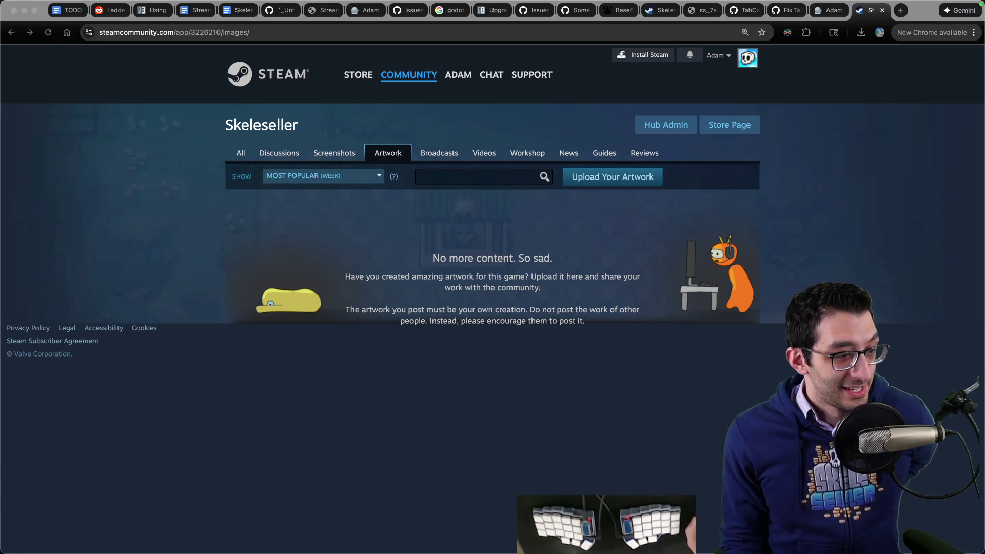
{"action": "key", "text": "super+Tab"}
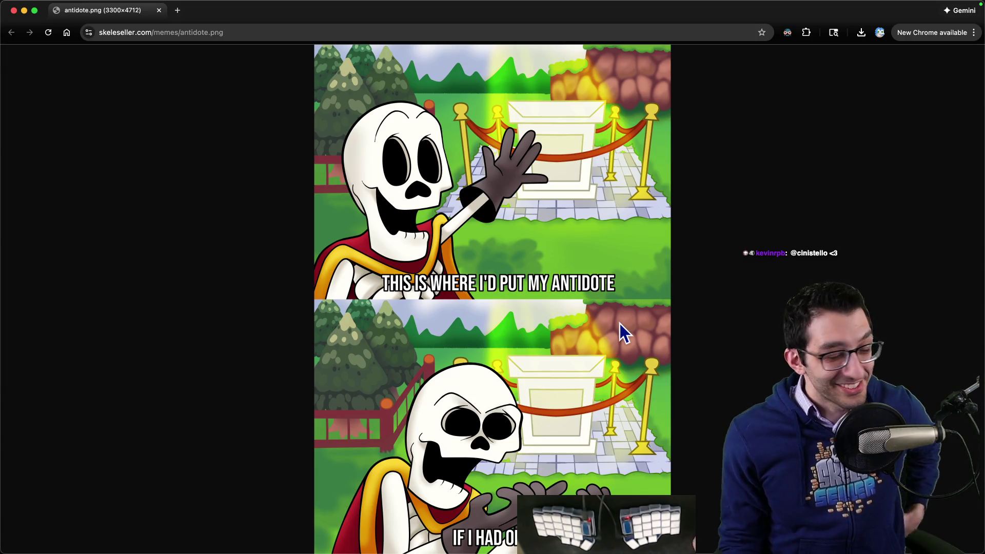
{"action": "key", "text": "ctrl+alt+Left"}
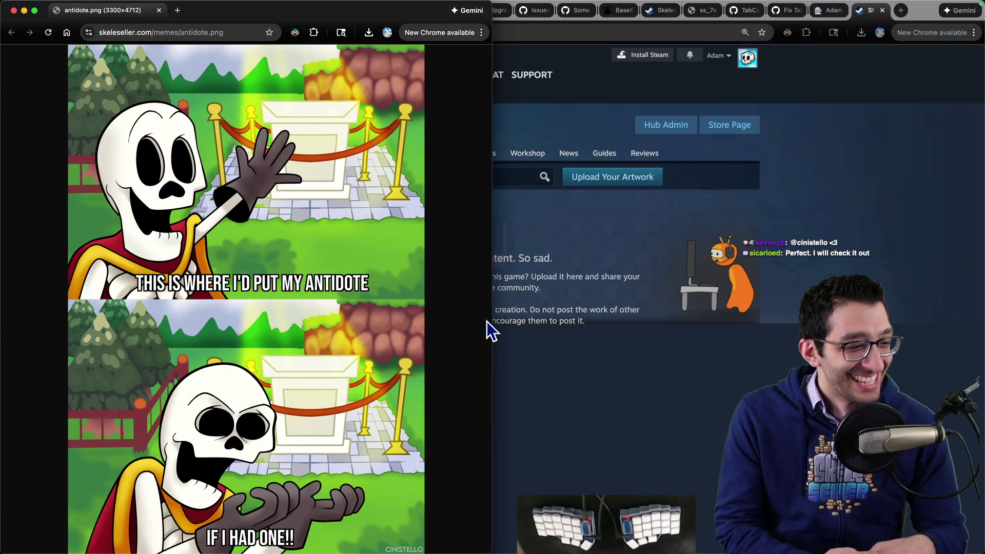
{"action": "key", "text": "super+space"}
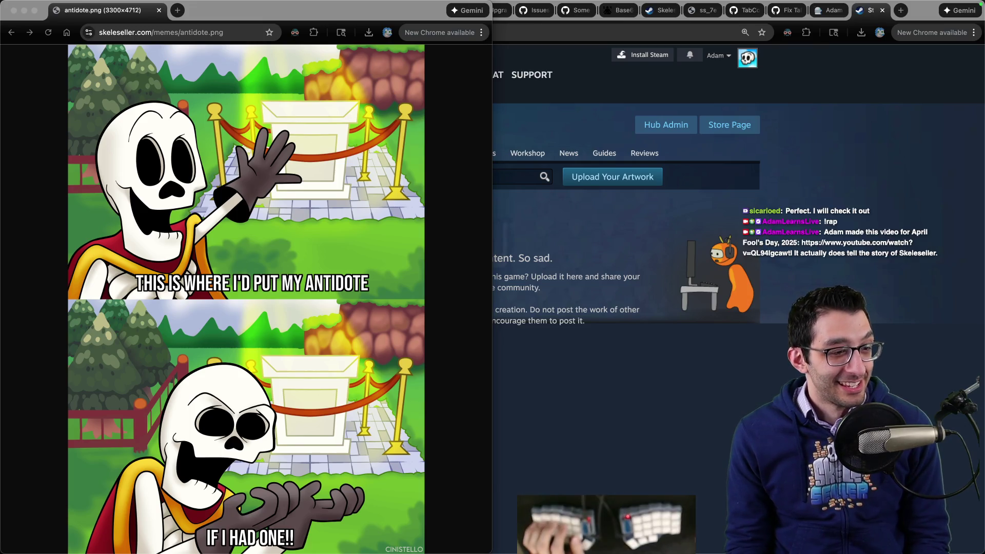
- Check Twitch chat, close the antidote meme, and switch to the TODO (Adam Learns) doc
{"action": "key", "text": "super+w"}
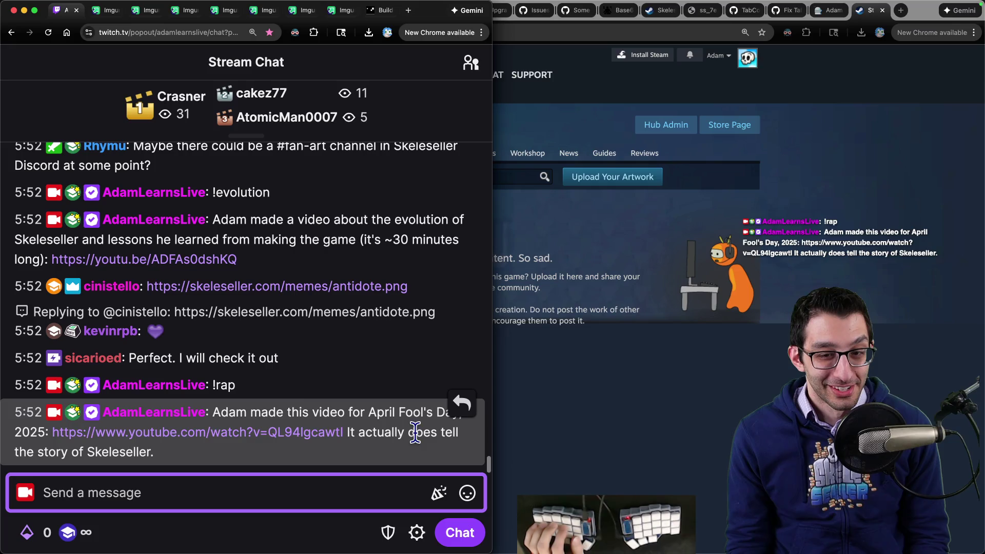
{"action": "key", "text": "super+shift+t"}
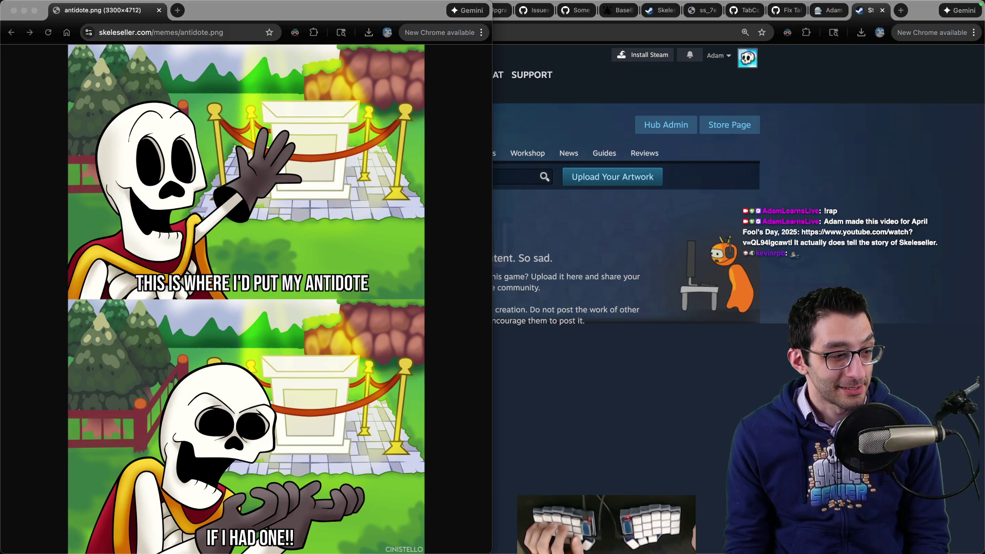
{"action": "key", "text": "super+w"}
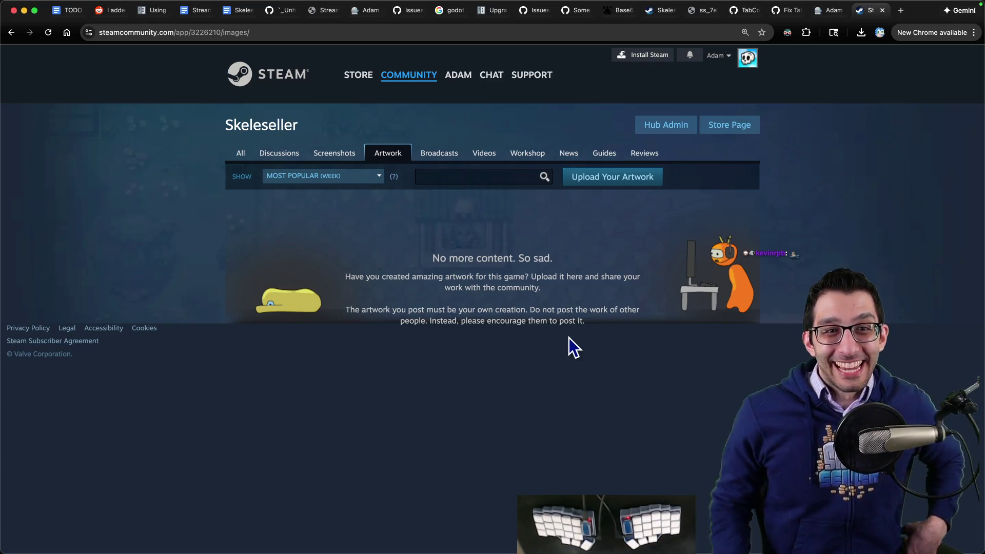
{"action": "key", "text": "super+1"}
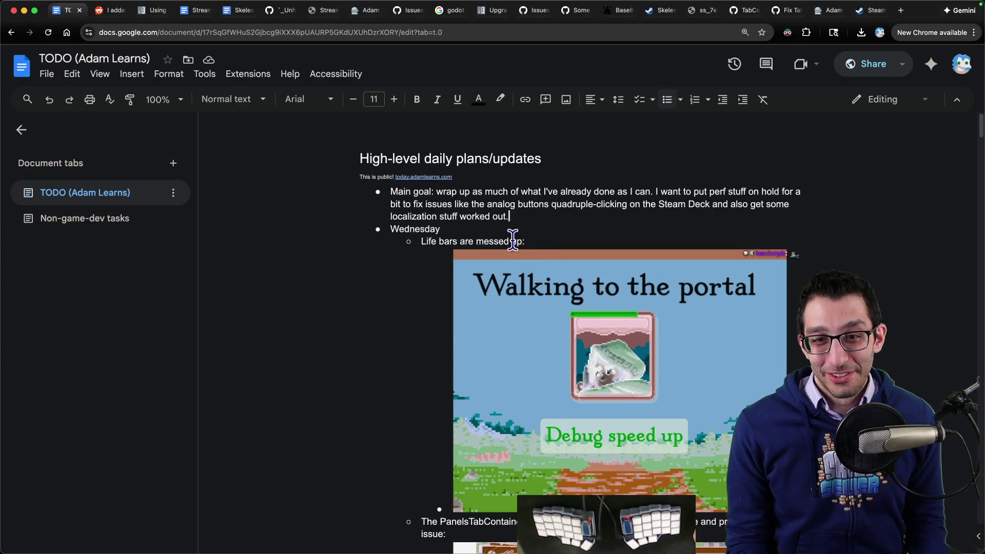
- Look over the type="TabContainer" search results in VS Code, then switch to the running Skeleseller build
{"action": "scroll", "coordinate": [500, 276], "scroll_direction": "down", "scroll_amount": 1}
{"action": "scroll", "coordinate": [500, 276], "scroll_direction": "down", "scroll_amount": 3}
{"action": "left_click", "coordinate": [204, 528]}
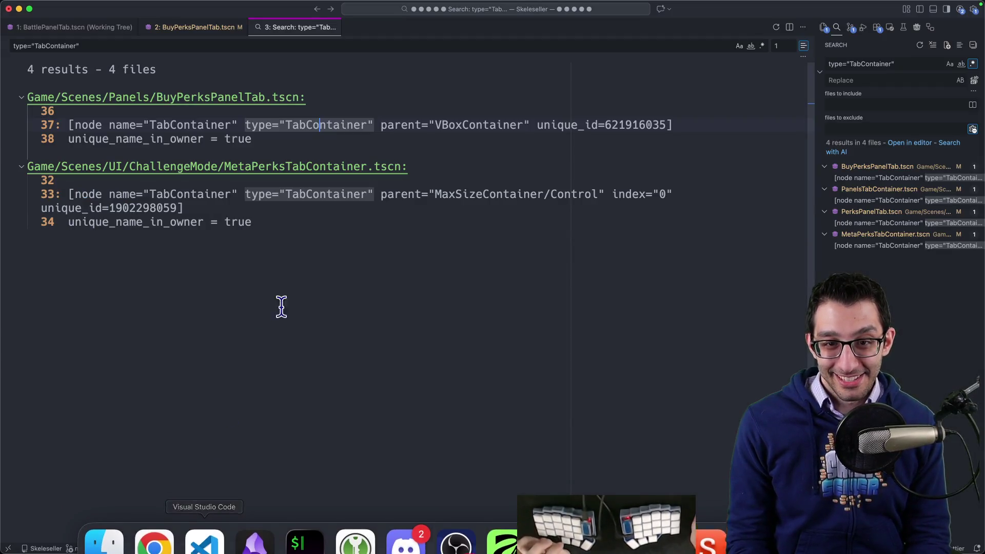
{"action": "key", "text": "super+a"}
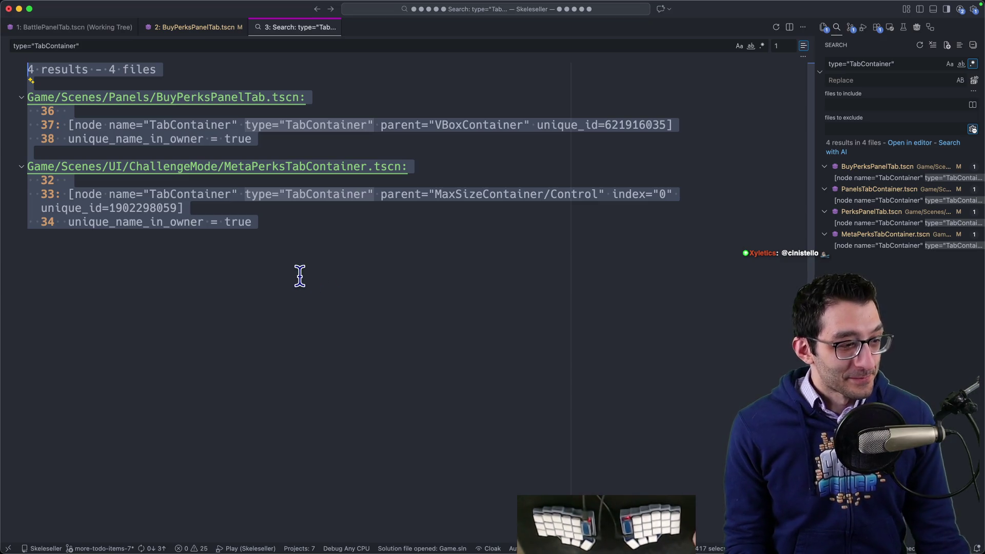
{"action": "left_click", "coordinate": [400, 303]}
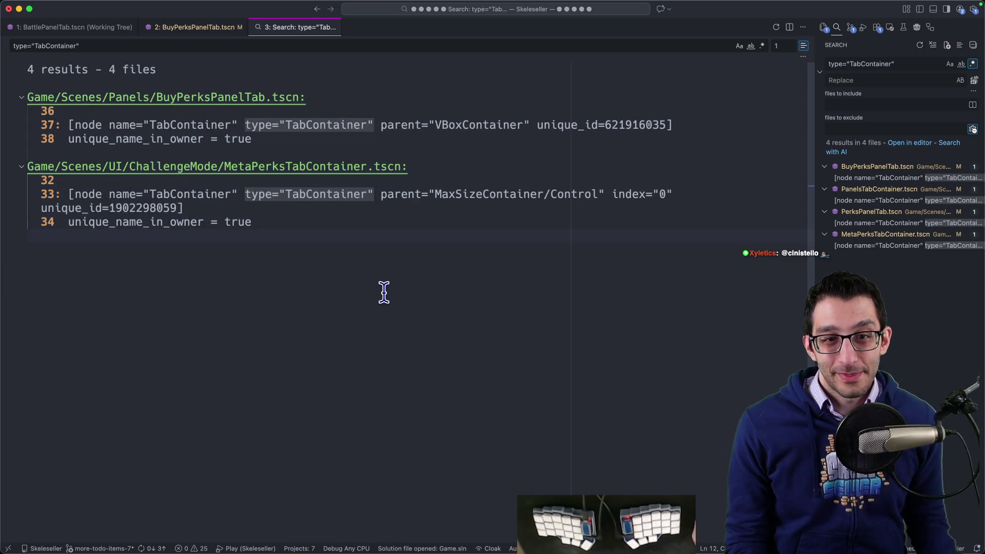
{"action": "left_click", "coordinate": [708, 521]}
- Return Skeleseller from its pause menu to the title screen
{"action": "key", "text": "Escape"}
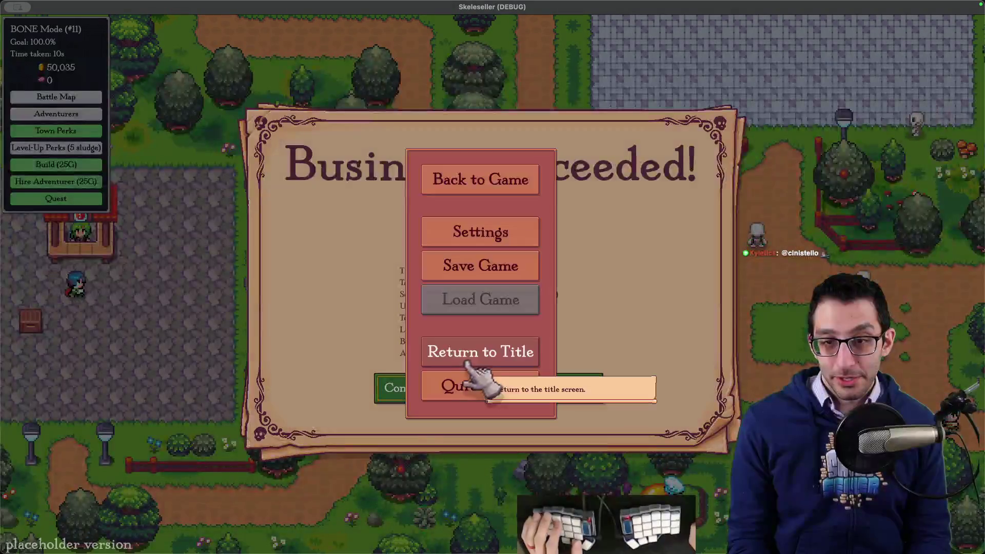
{"action": "key", "text": "Escape"}
{"action": "left_click", "coordinate": [518, 387]}
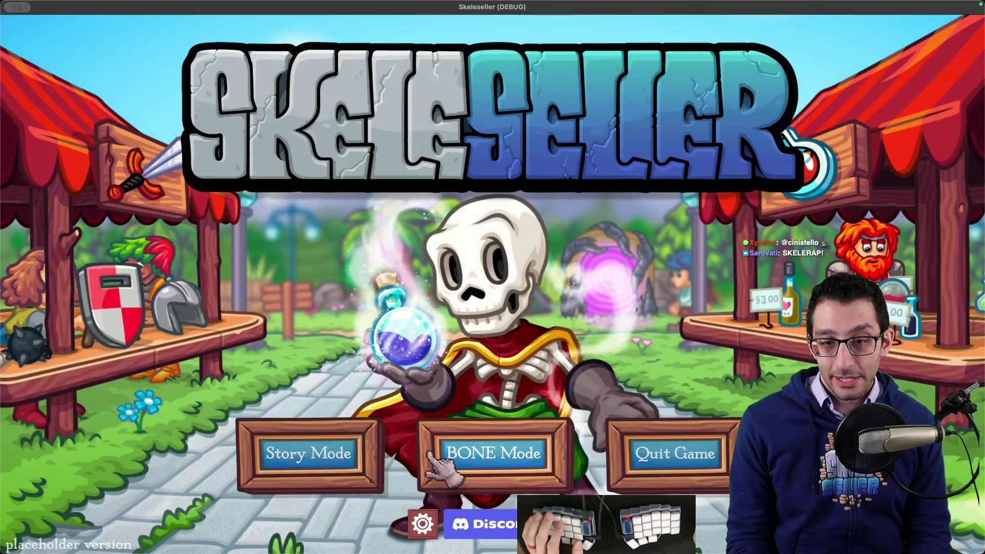
- Check the BONE Mode upgrades and Unlocked Perks, quit the game, and view the BattlePanelTab.tscn diff
{"action": "left_click", "coordinate": [431, 452]}
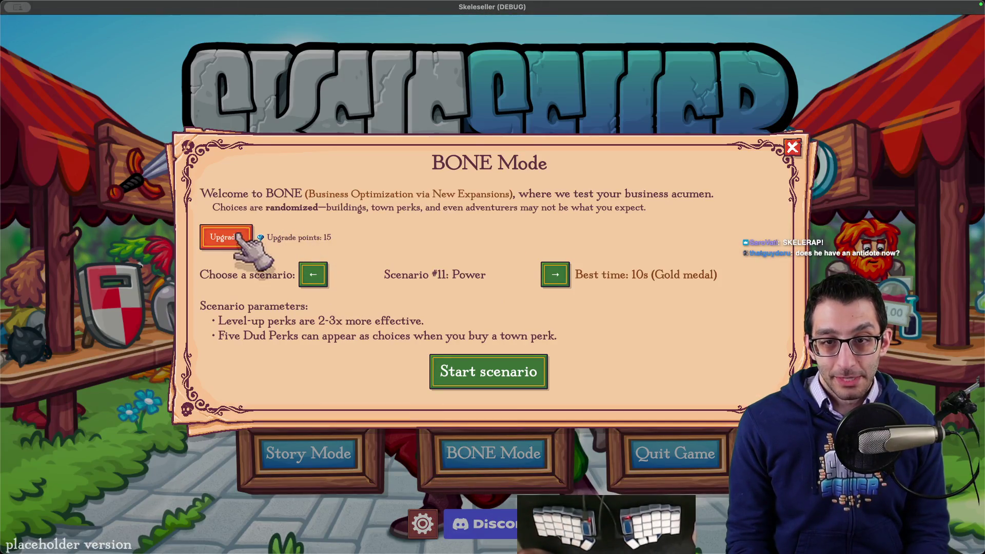
{"action": "left_click", "coordinate": [238, 235]}
{"action": "left_click", "coordinate": [320, 97]}
{"action": "left_click", "coordinate": [269, 97]}
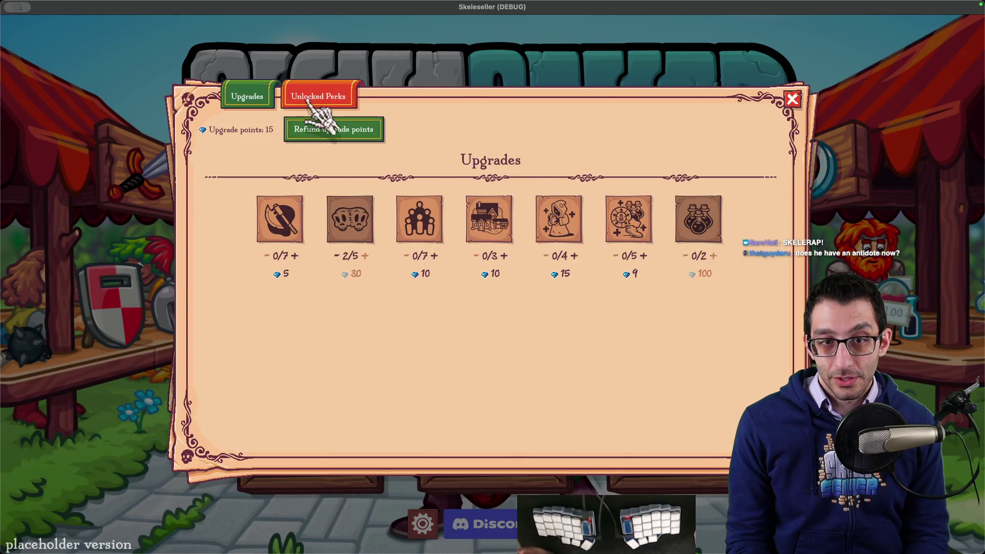
{"action": "left_click", "coordinate": [311, 100]}
{"action": "key", "text": "Escape"}
{"action": "key", "text": "Escape"}
{"action": "key", "text": "Escape"}
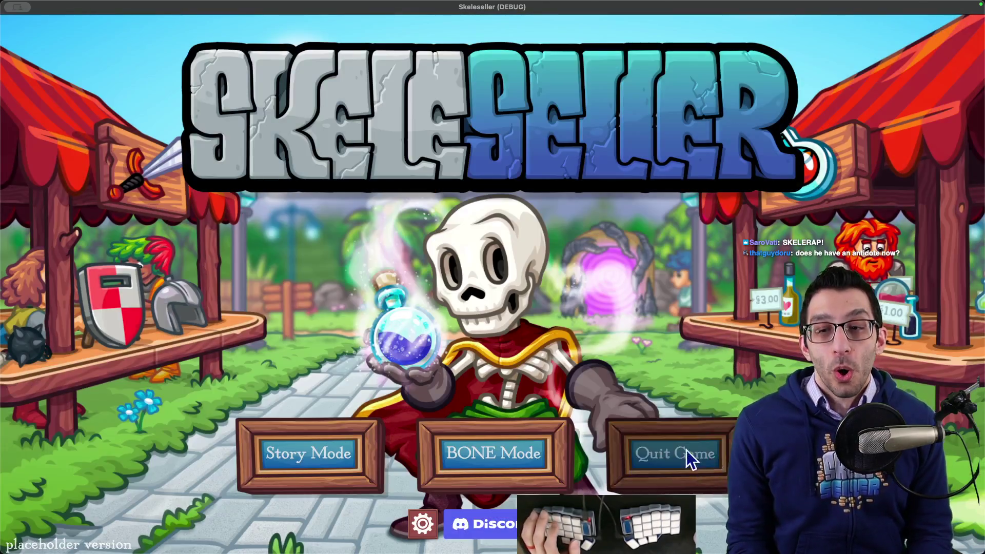
{"action": "left_click", "coordinate": [687, 458]}
{"action": "key", "text": "ctrl+1"}
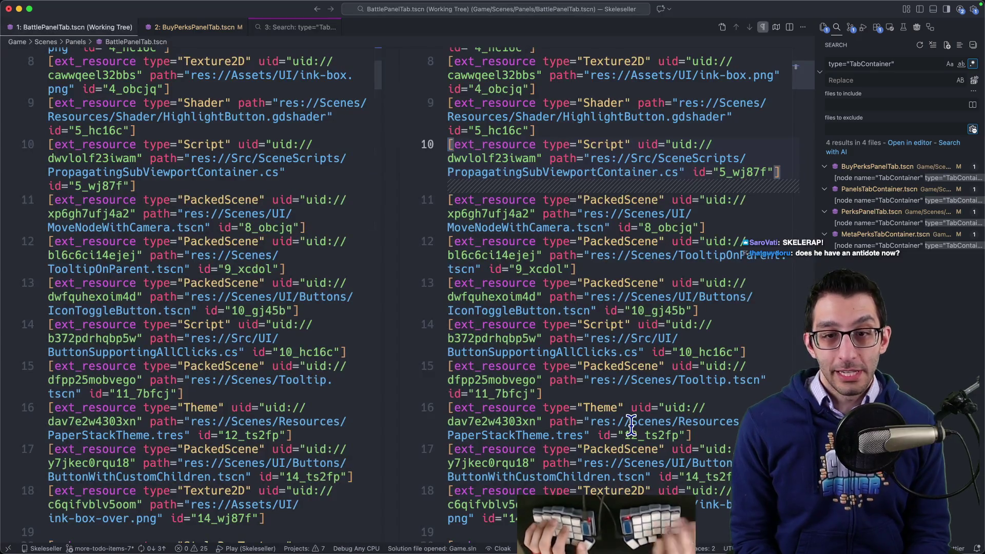
- In Godot, try a quick scene search for 'life' and dismiss it
{"action": "key", "text": "super+Tab"}
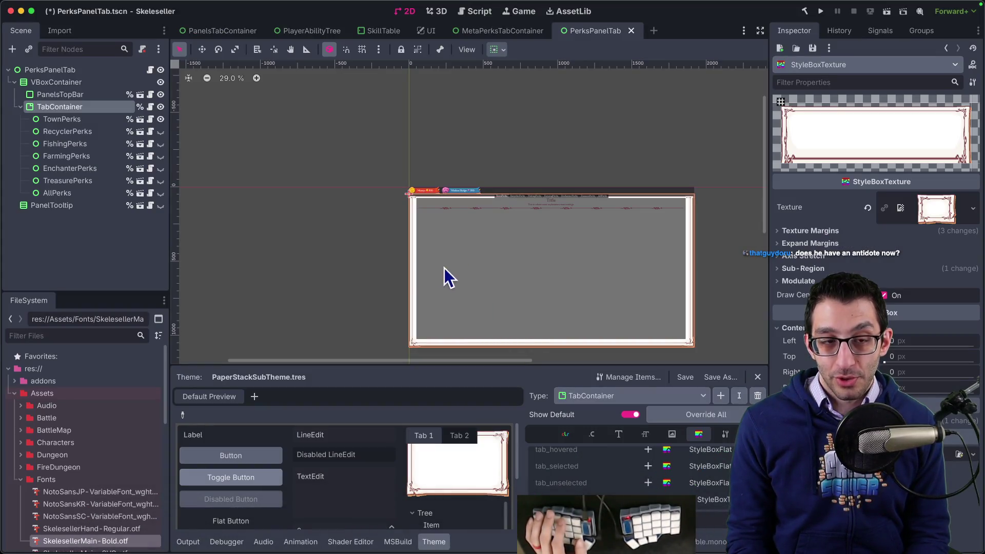
{"action": "key", "text": "super+shift+o"}
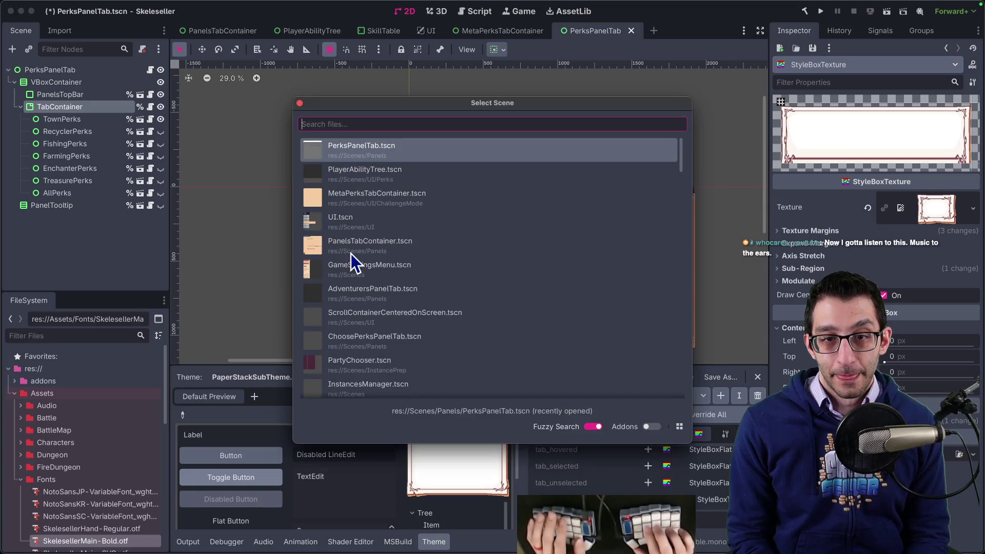
{"action": "type", "text": "life"}
{"action": "key", "text": "Escape"}
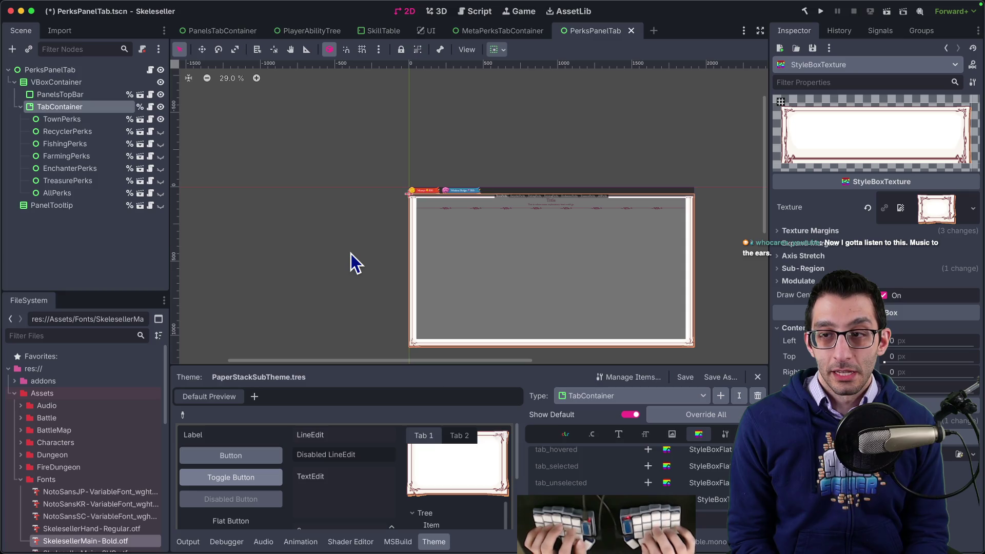
- In VS Code, search the project files for '%styleboxtexture'
{"action": "key", "text": "super+Tab"}
{"action": "key", "text": "super+shift+f"}
{"action": "type", "text": "%style"}
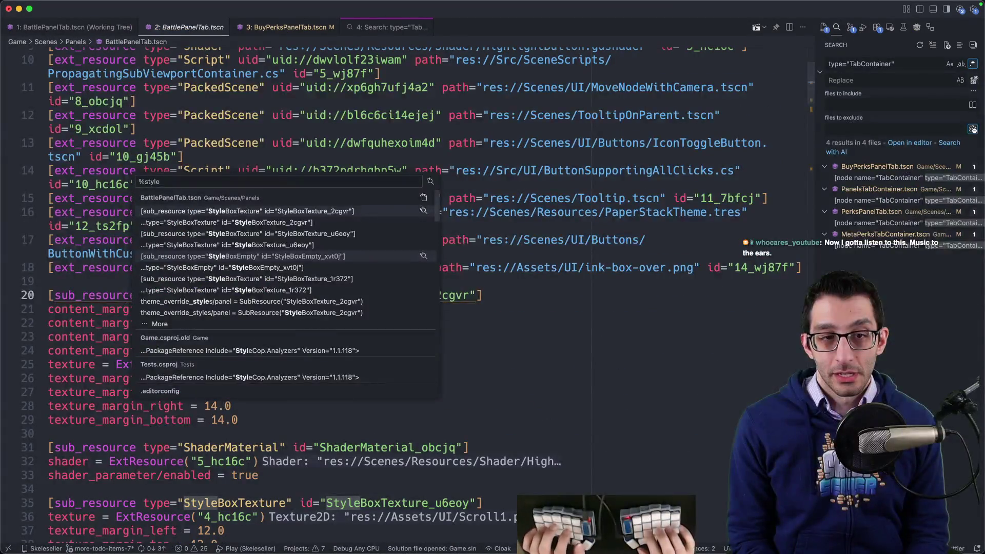
{"action": "type", "text": "boxtexture"}
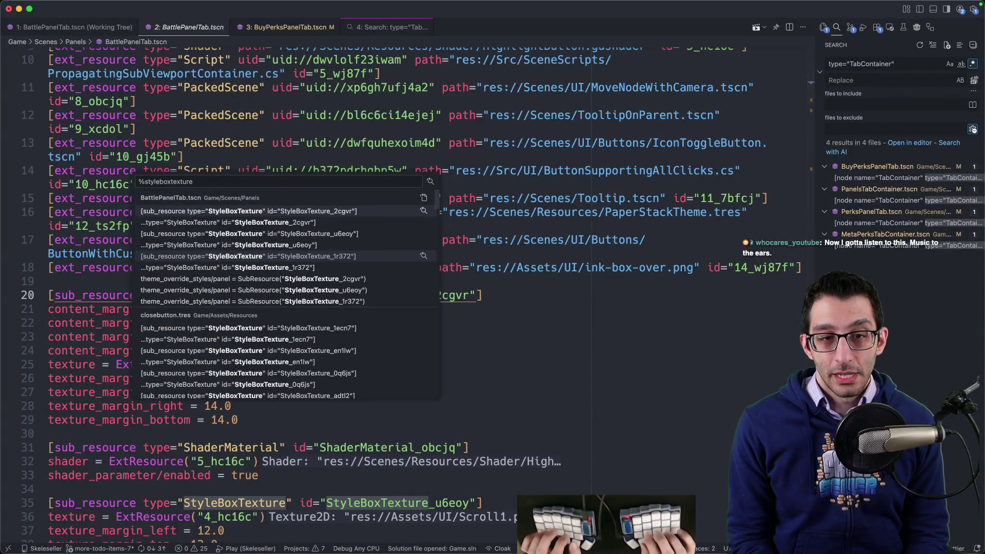
- Limit the styleboxtexture search to .tres files, inspect buttons.tres, and return to Godot
{"action": "key", "text": "super+Return"}
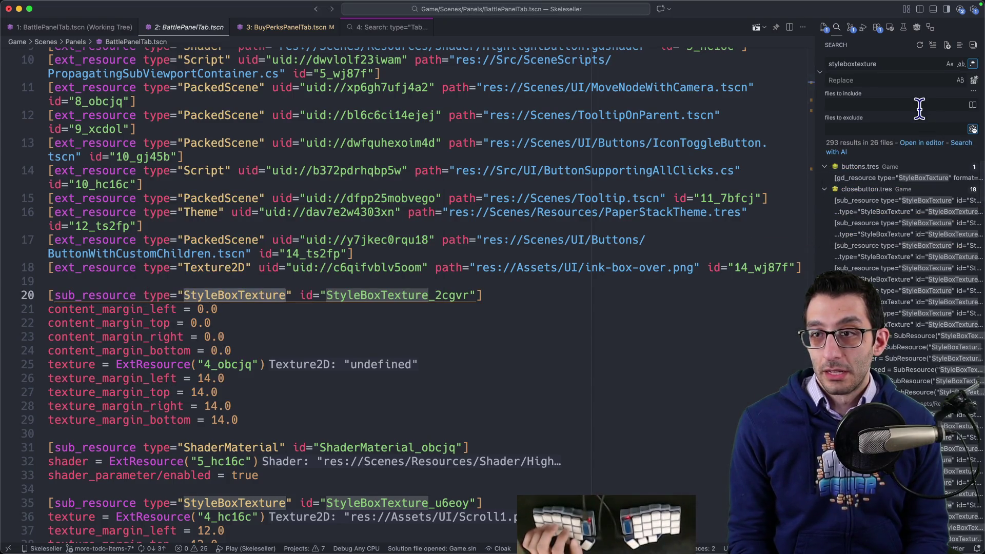
{"action": "type", "text": ".t"}
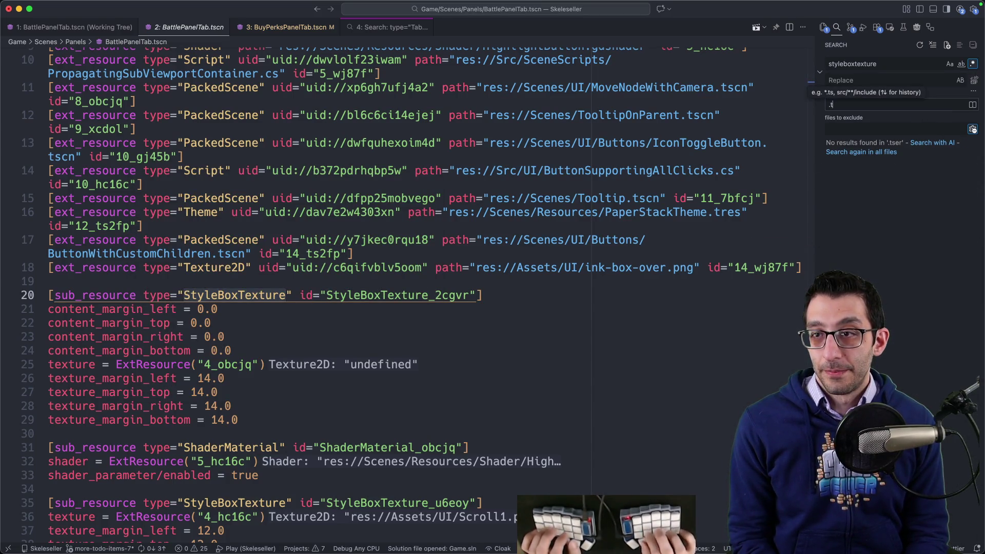
{"action": "type", "text": "serres"}
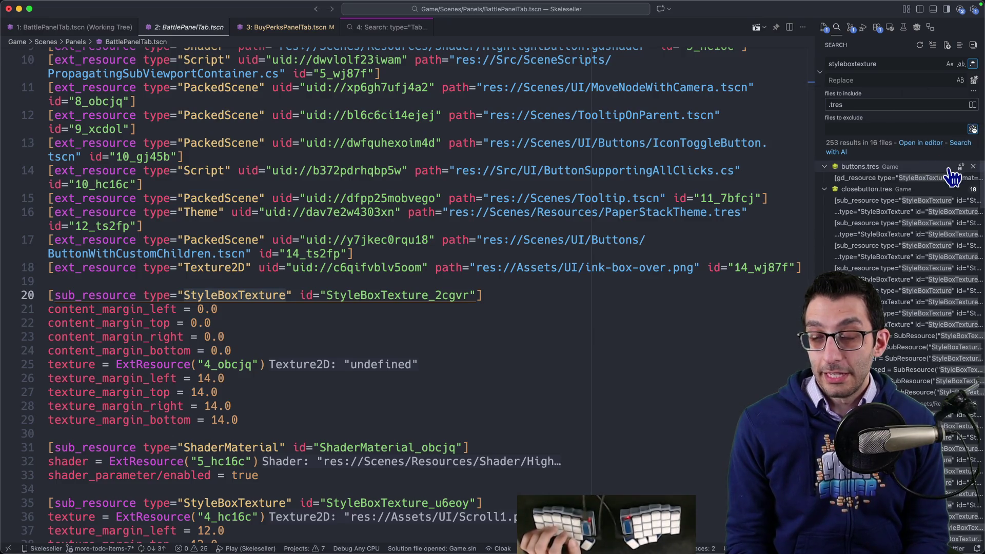
{"action": "left_click", "coordinate": [918, 178]}
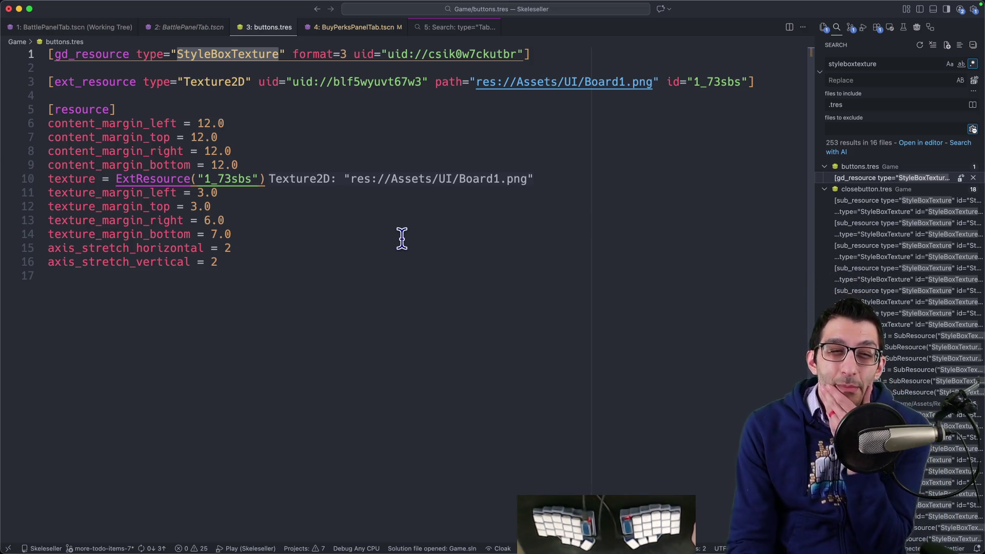
{"action": "left_click", "coordinate": [656, 523]}
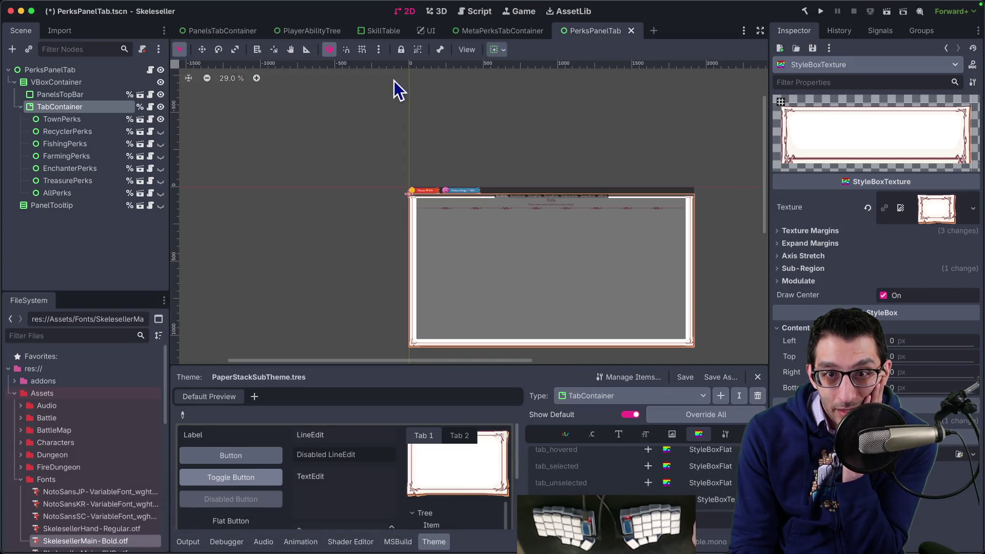
- From the PlayerAbilityTree tab, quick-open the GameSettingsMenu, LifeBar and PartyMember scenes in turn
{"action": "left_click", "coordinate": [309, 33]}
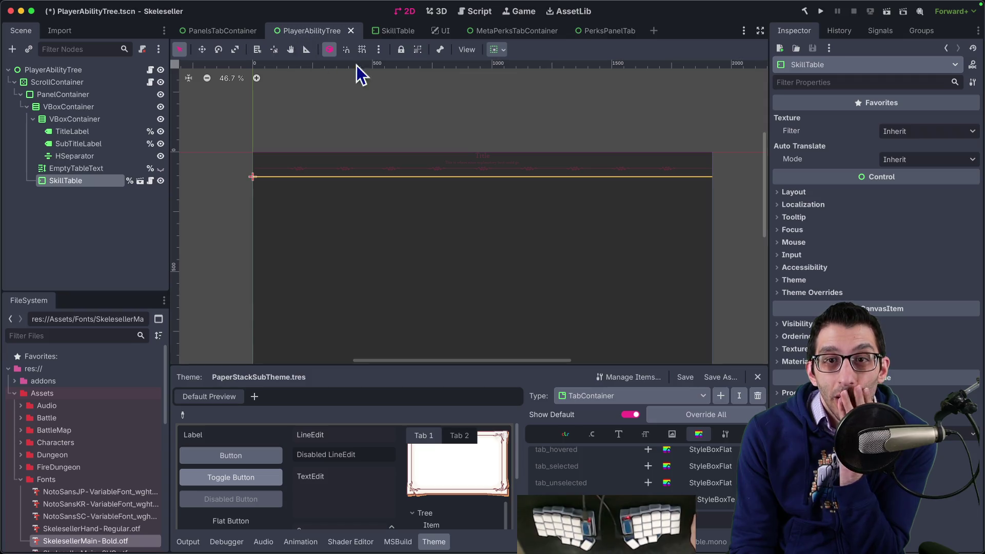
{"action": "key", "text": "super+shift+o"}
{"action": "type", "text": "gamesettings"}
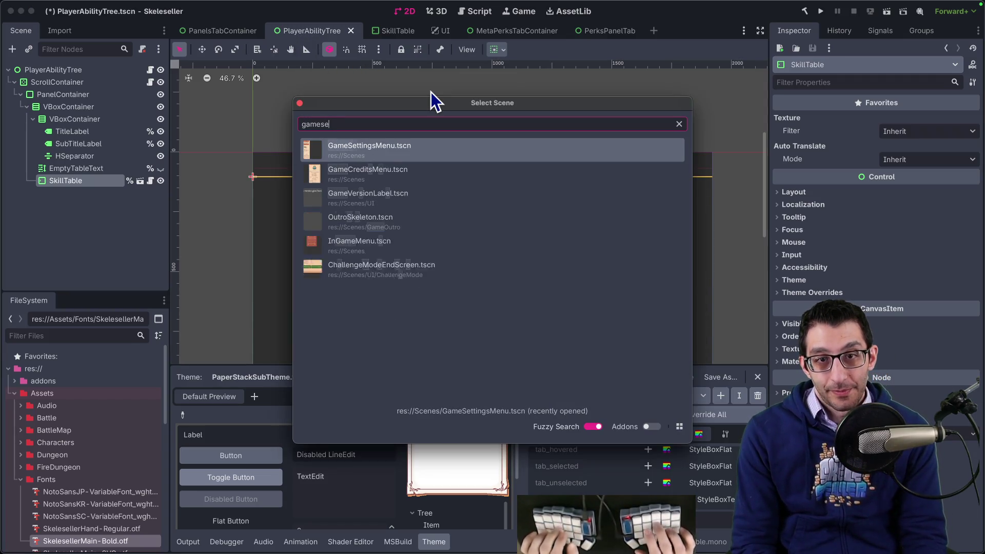
{"action": "key", "text": "Return"}
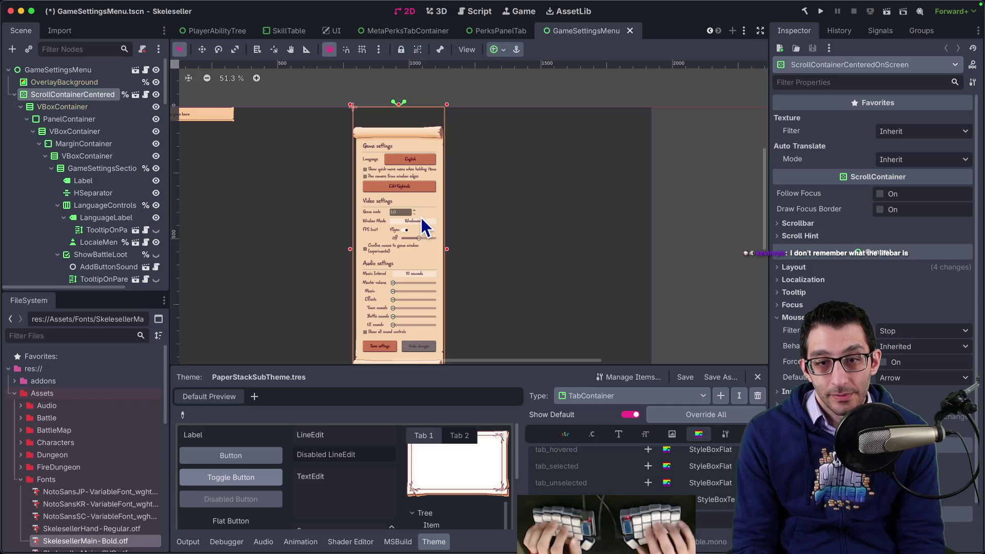
{"action": "key", "text": "super+shift+o"}
{"action": "type", "text": "lifebar"}
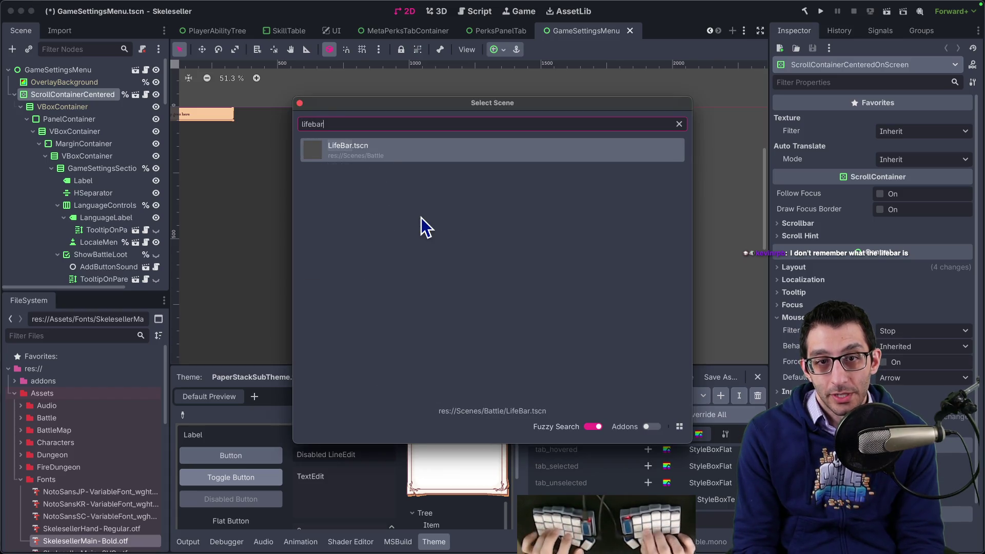
{"action": "key", "text": "Return"}
{"action": "scroll", "coordinate": [279, 247], "scroll_direction": "down", "scroll_amount": 5}
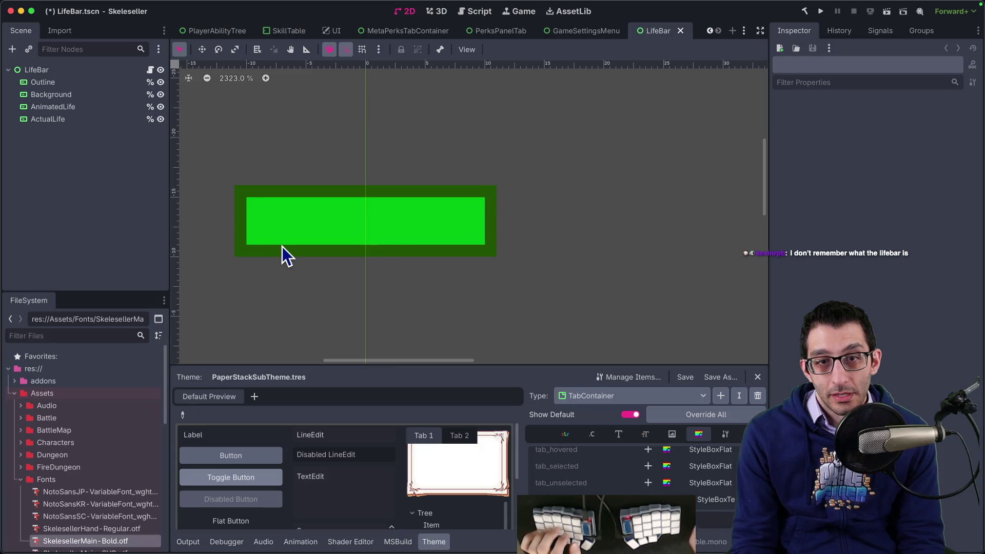
{"action": "key", "text": "super+shift+o"}
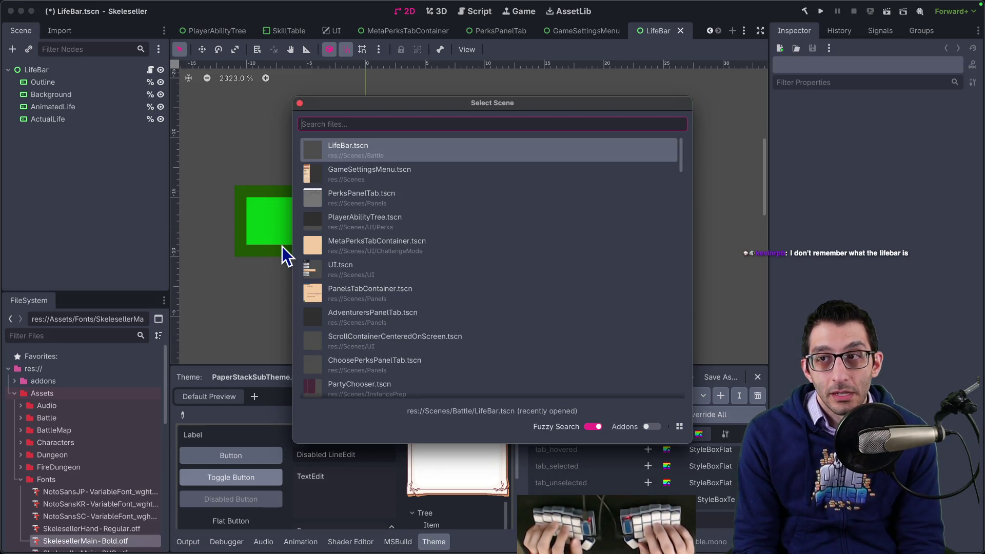
{"action": "type", "text": "partymember"}
{"action": "key", "text": "Return"}
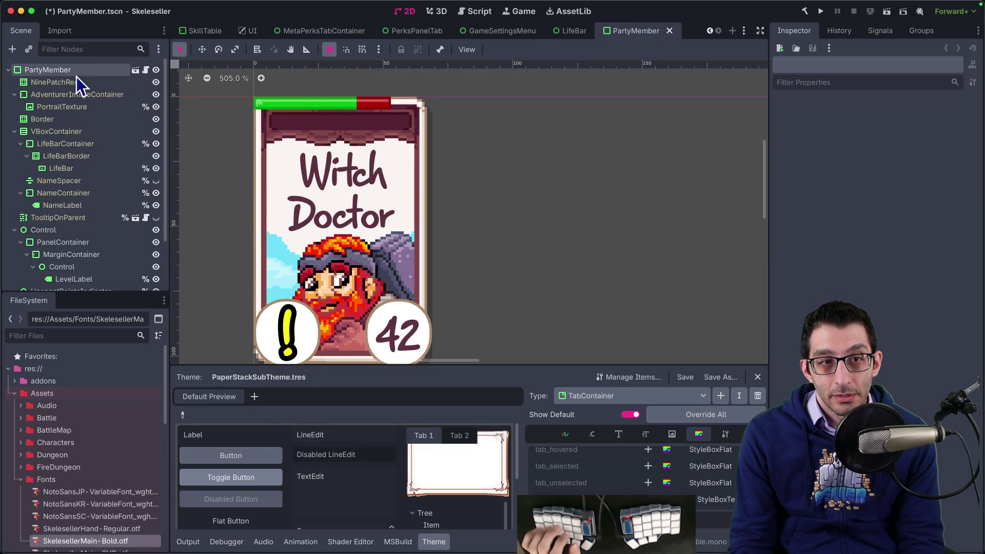
- Open the inherited PartyMemberBase.tscn scene and glance at VS Code's pending Source Control changes
{"action": "left_click", "coordinate": [134, 70]}
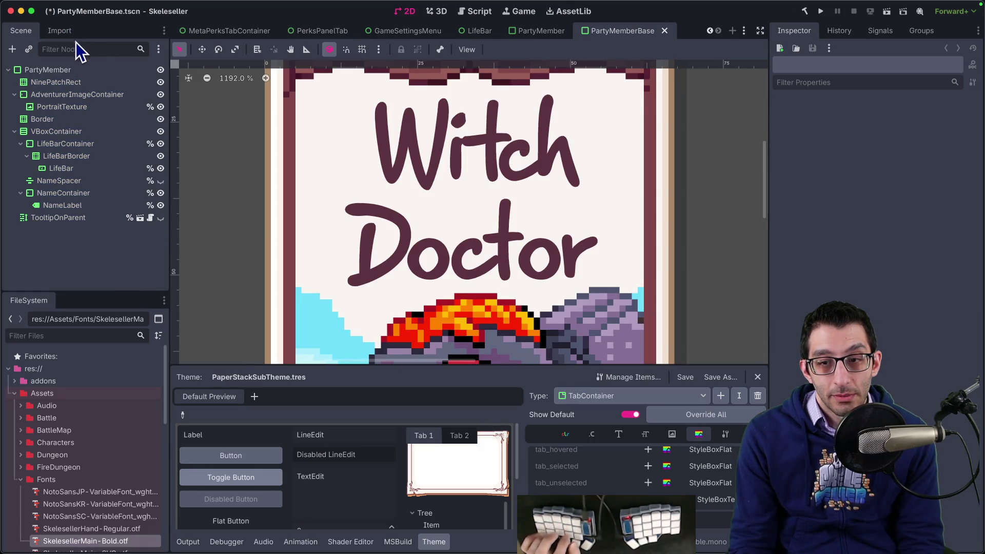
{"action": "key", "text": "super+Tab"}
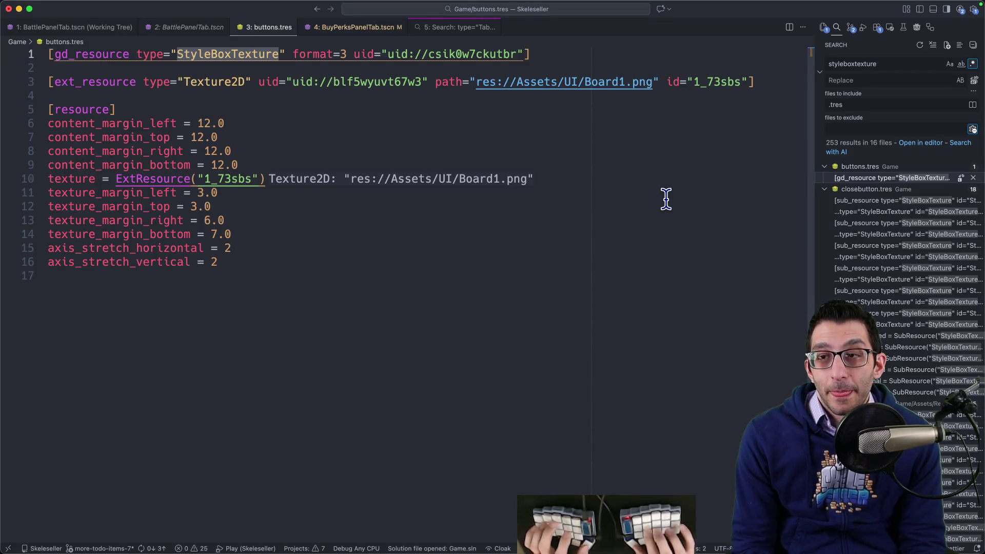
{"action": "key", "text": "ctrl+shift+g"}
{"action": "mouse_move", "coordinate": [696, 545]}
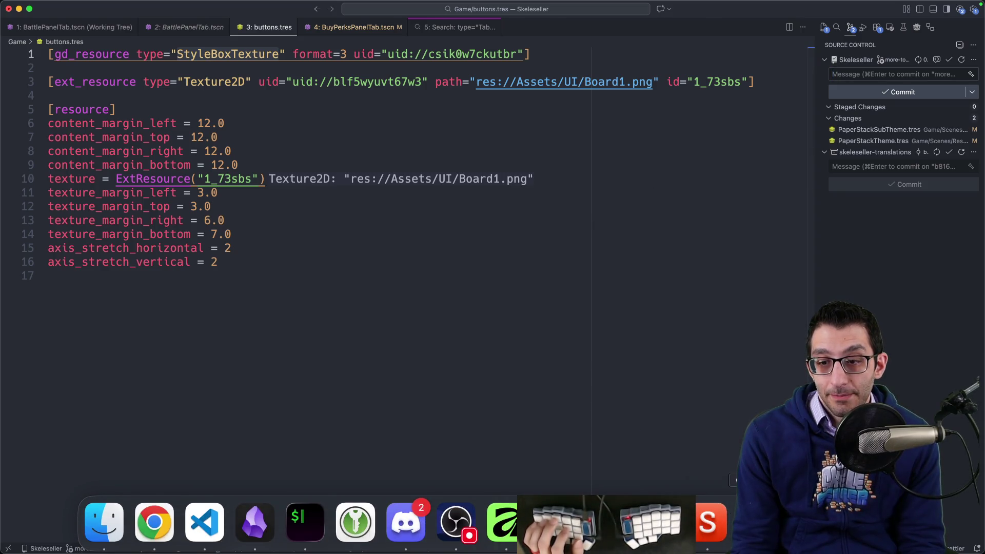
{"action": "left_click", "coordinate": [659, 522]}
{"action": "scroll", "coordinate": [379, 211], "scroll_direction": "down", "scroll_amount": 3}
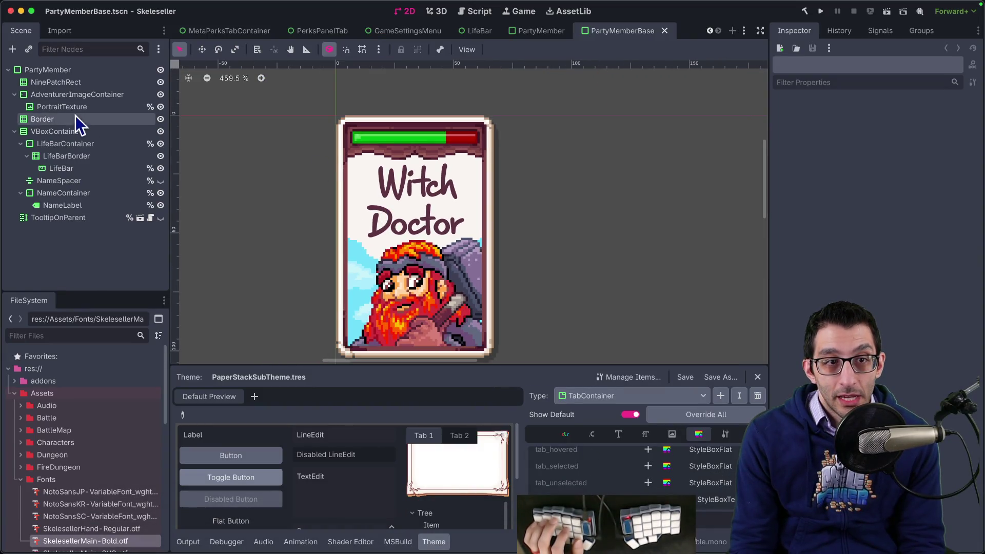
- Inspect LifeBarBorder's texture and patch margin values in the PartyMemberBase scene
{"action": "left_click", "coordinate": [63, 160]}
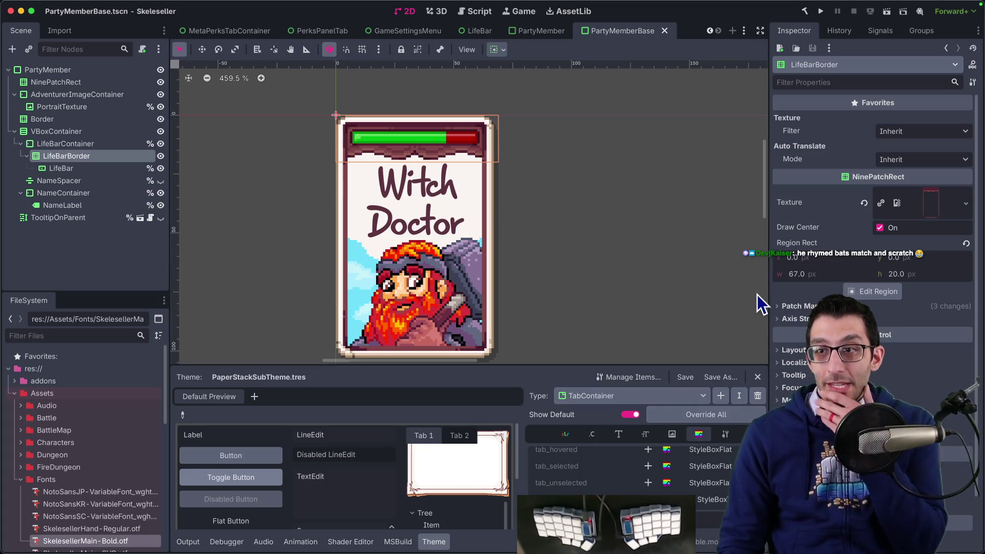
{"action": "left_click", "coordinate": [925, 208]}
{"action": "scroll", "coordinate": [903, 246], "scroll_direction": "down", "scroll_amount": 5}
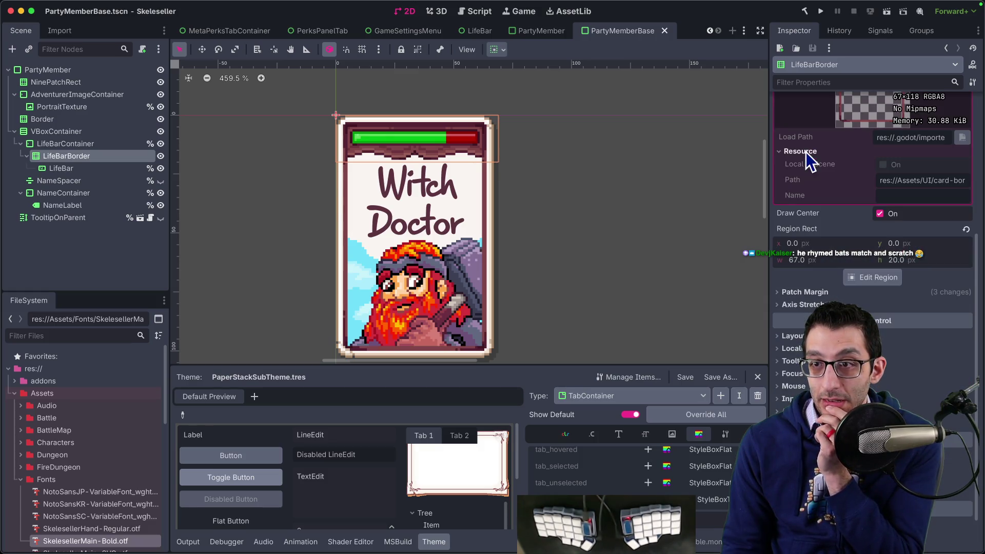
{"action": "left_click", "coordinate": [803, 247]}
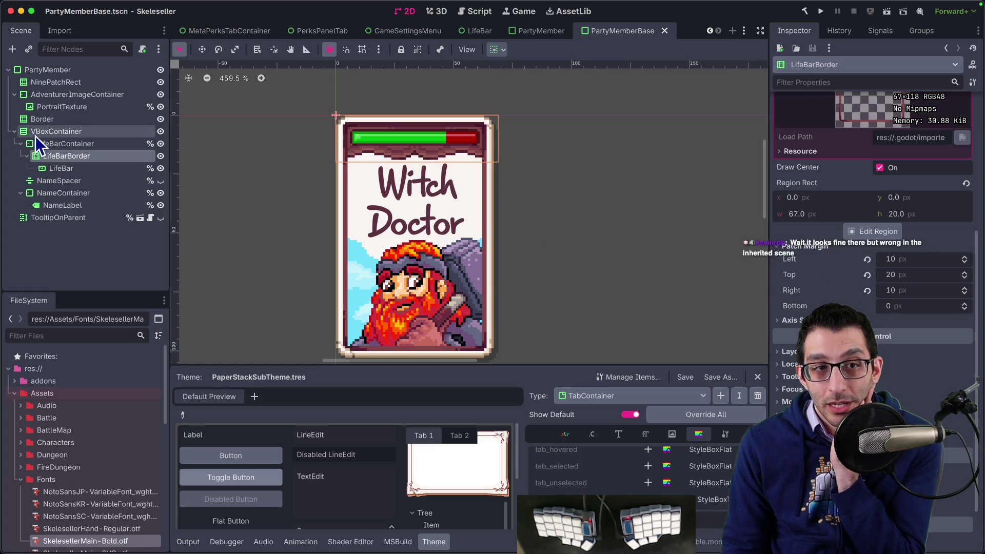
{"action": "left_click", "coordinate": [48, 142]}
{"action": "left_click", "coordinate": [53, 134]}
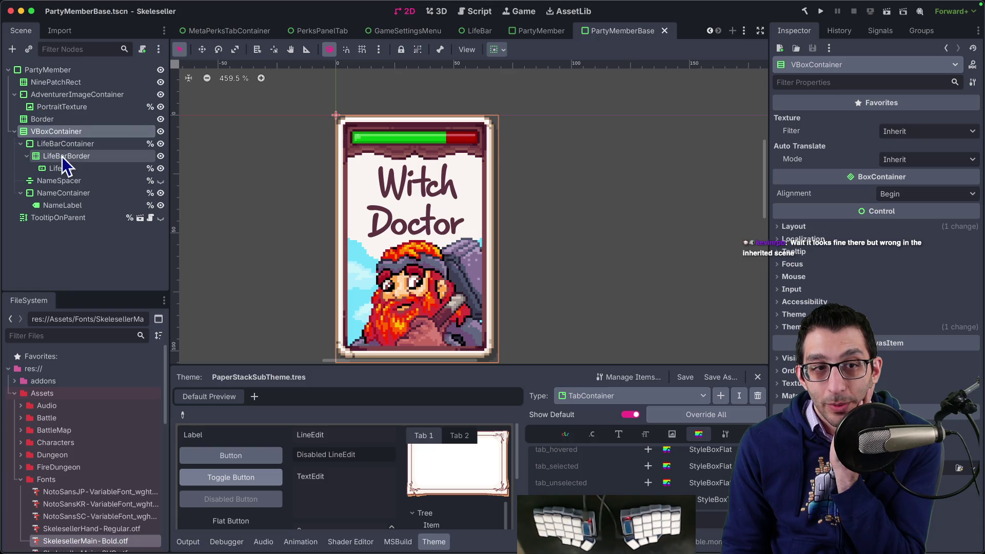
{"action": "left_click", "coordinate": [63, 156]}
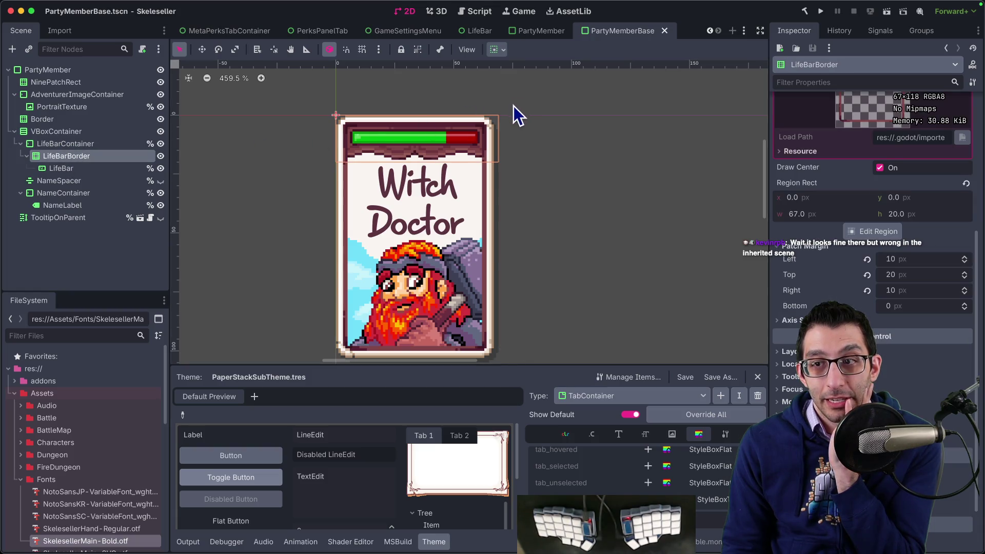
- Switch to PartyMember and inspect its AdventurerImageContainer, PortraitTexture, Border and VBoxContainer nodes
{"action": "left_click", "coordinate": [536, 33]}
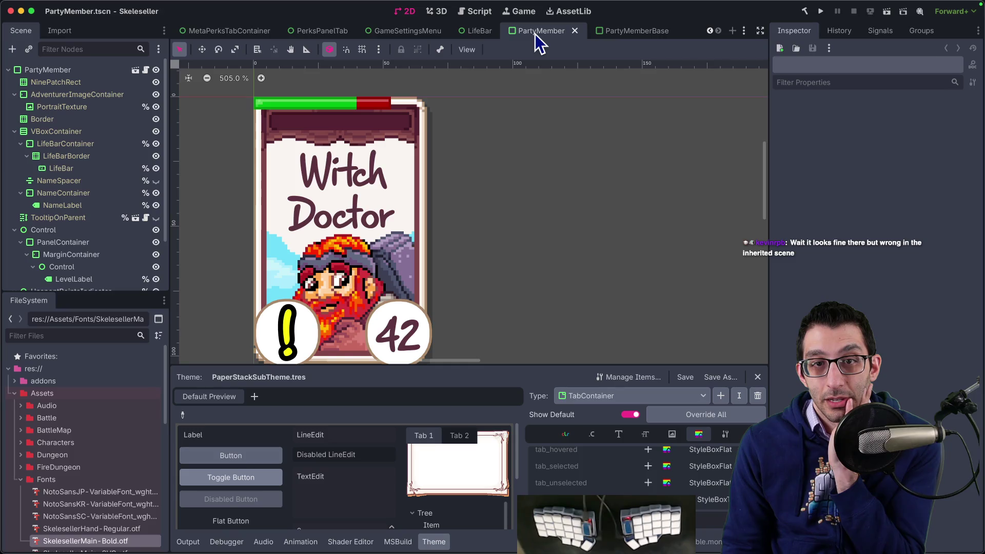
{"action": "left_click", "coordinate": [605, 35]}
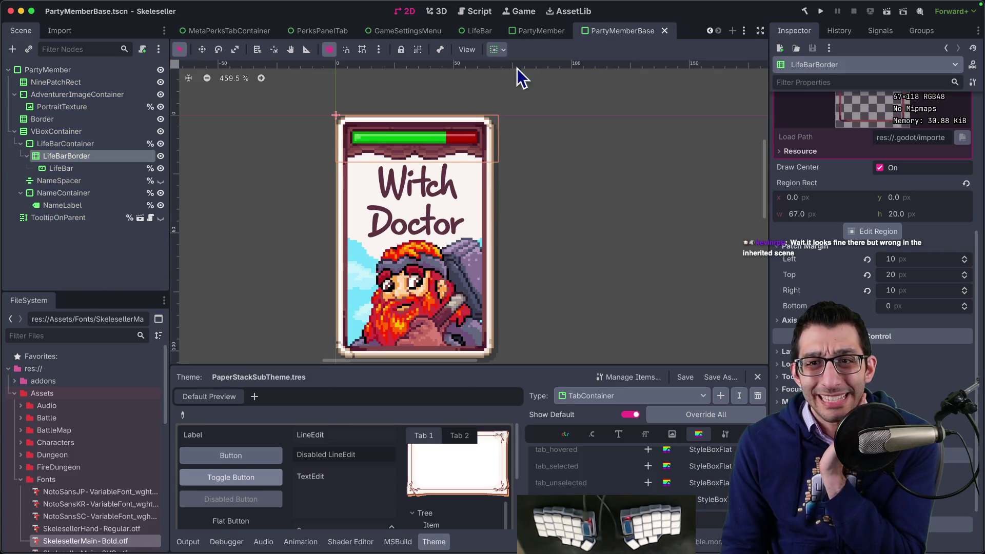
{"action": "left_click", "coordinate": [536, 32]}
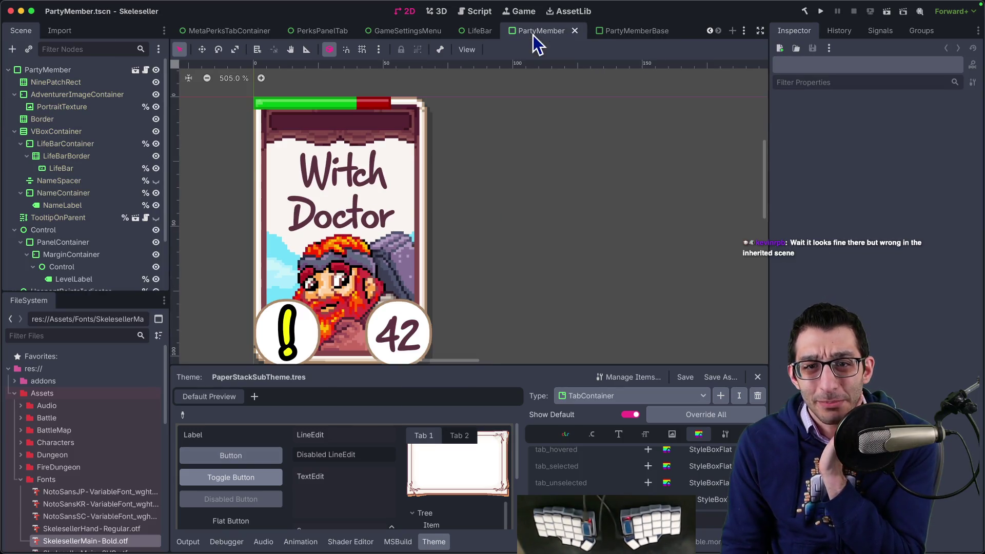
{"action": "left_click", "coordinate": [70, 94]}
{"action": "left_click", "coordinate": [69, 107]}
{"action": "left_click", "coordinate": [68, 119]}
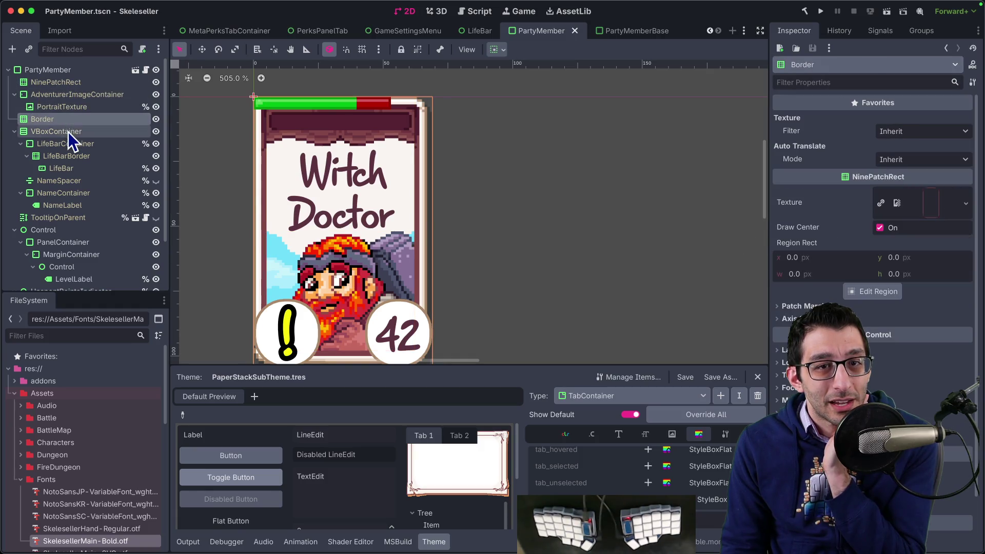
{"action": "left_click", "coordinate": [69, 132]}
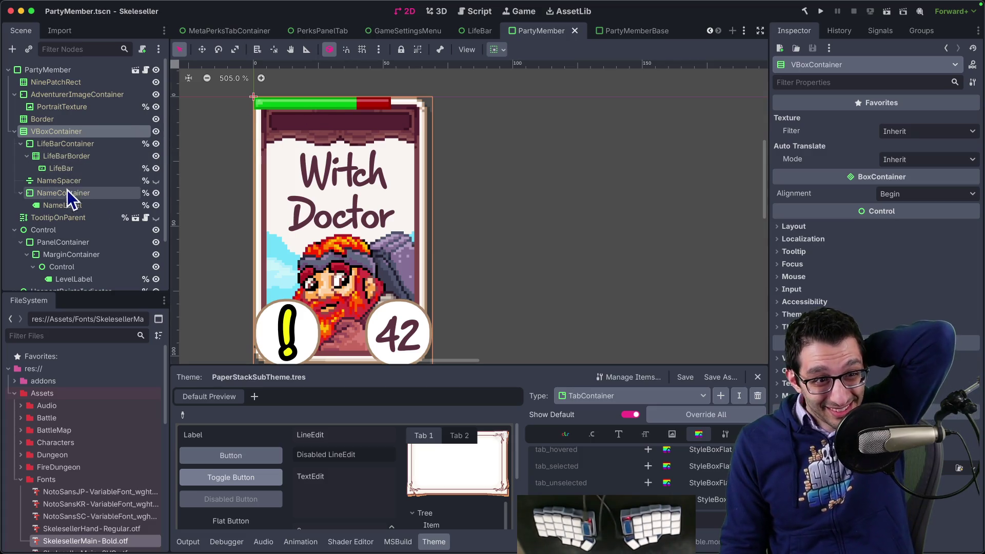
- Inspect PartyMember's NinePatchRect background plus its LifeBar, LifeBarBorder and LifeBarContainer nodes
{"action": "left_click", "coordinate": [60, 121]}
{"action": "left_click", "coordinate": [66, 111]}
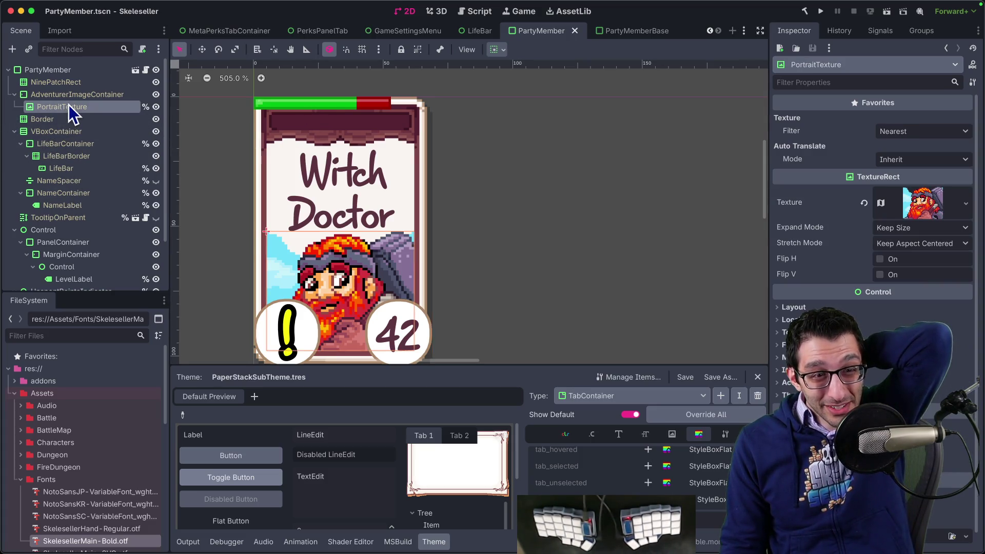
{"action": "left_click", "coordinate": [73, 85]}
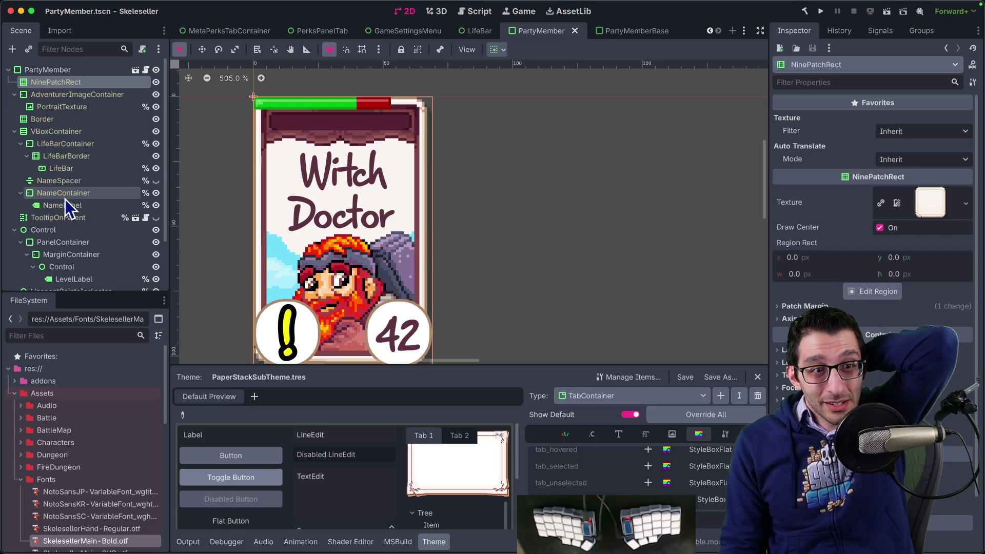
{"action": "left_click", "coordinate": [66, 169]}
{"action": "left_click", "coordinate": [73, 157]}
{"action": "left_click", "coordinate": [78, 146]}
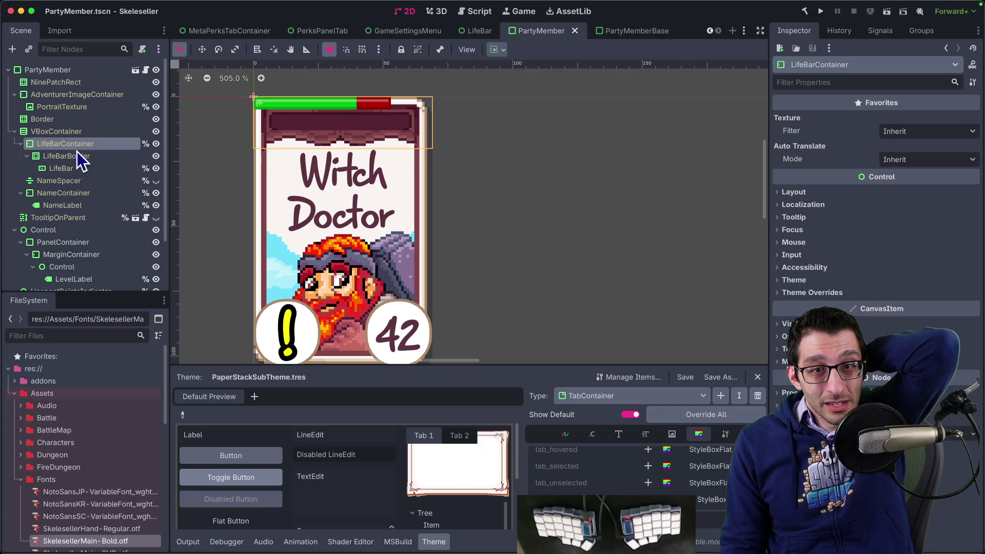
{"action": "left_click", "coordinate": [72, 168]}
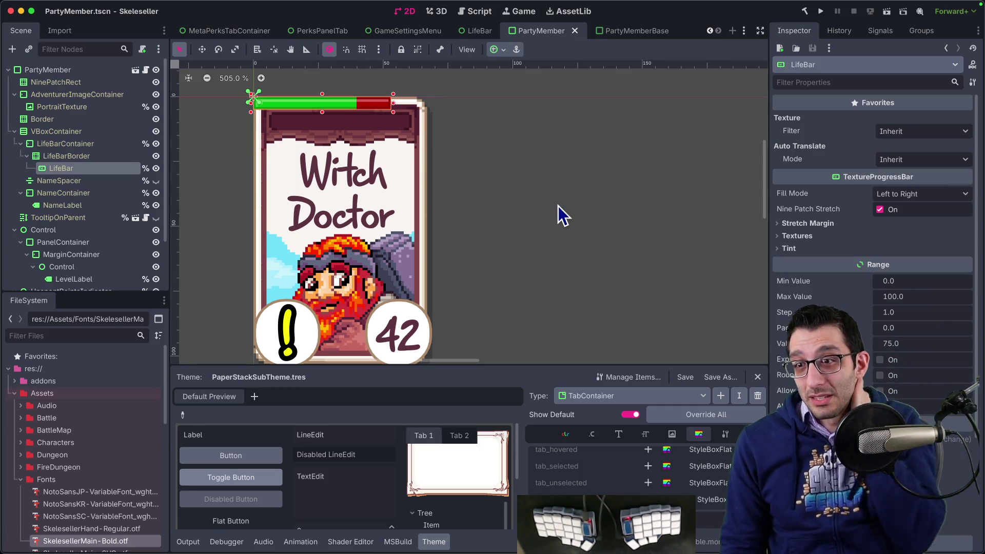
- Check the LifeBar's layout size and position in the PartyMemberBase scene for reference
{"action": "left_click", "coordinate": [620, 31]}
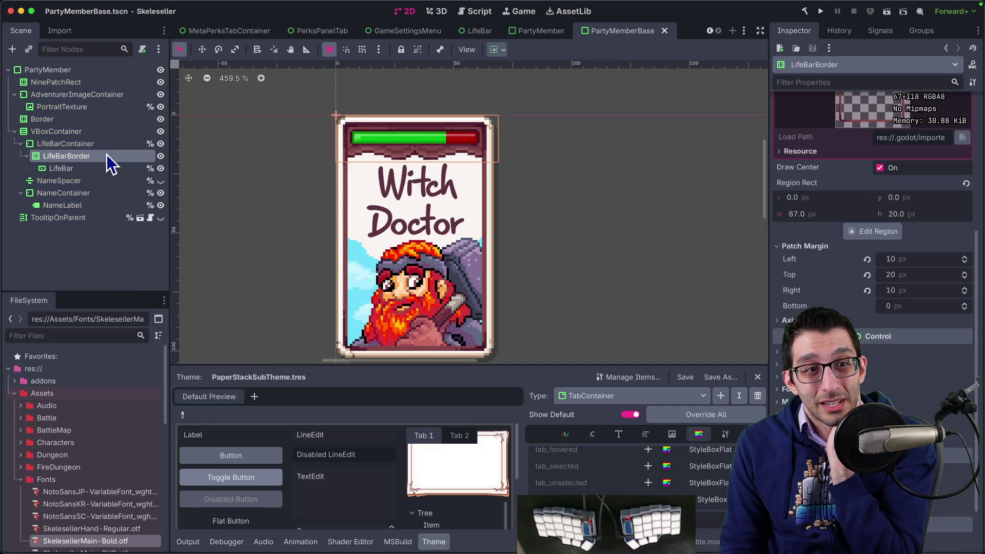
{"action": "left_click", "coordinate": [97, 168]}
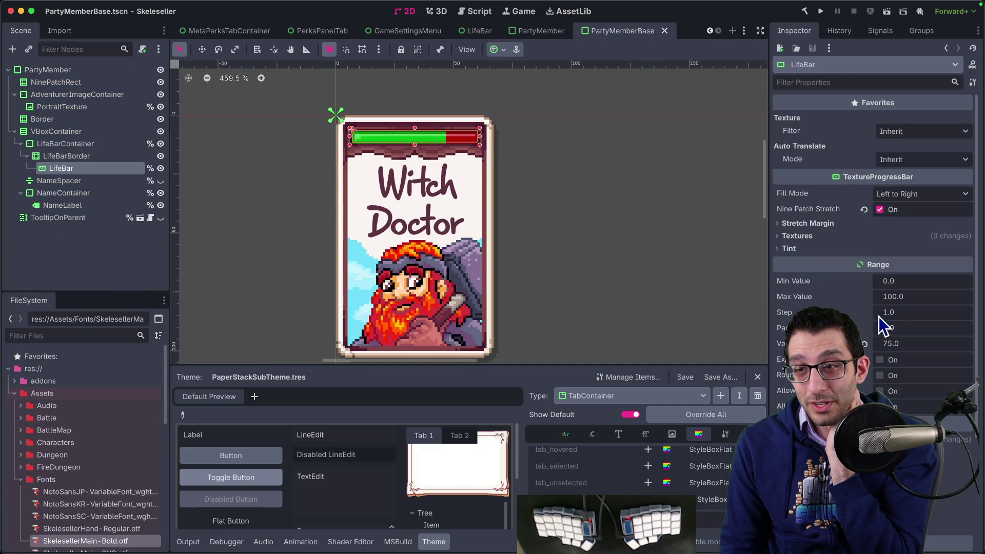
{"action": "scroll", "coordinate": [829, 247], "scroll_direction": "down", "scroll_amount": 3}
{"action": "left_click", "coordinate": [829, 301]}
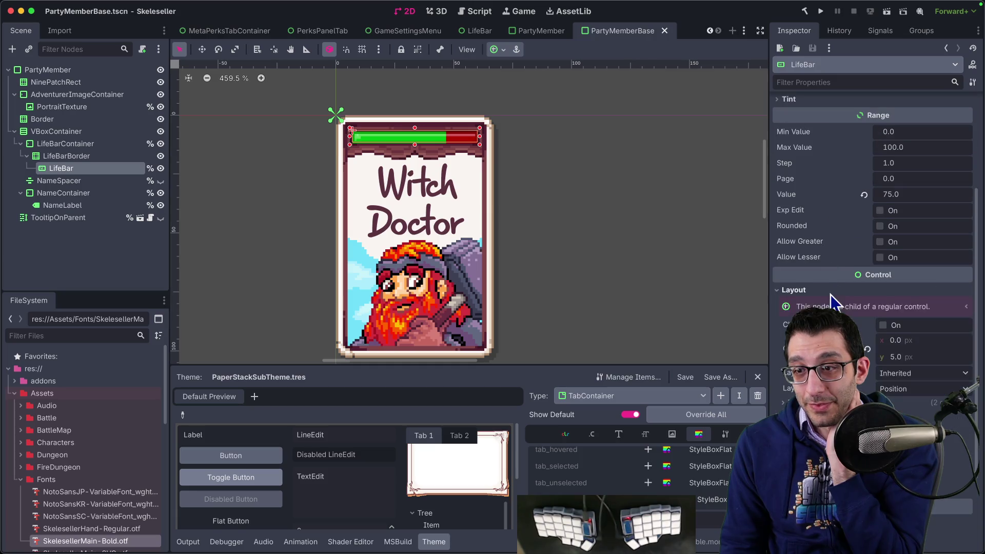
{"action": "scroll", "coordinate": [834, 295], "scroll_direction": "down", "scroll_amount": 3}
{"action": "left_click", "coordinate": [830, 290]}
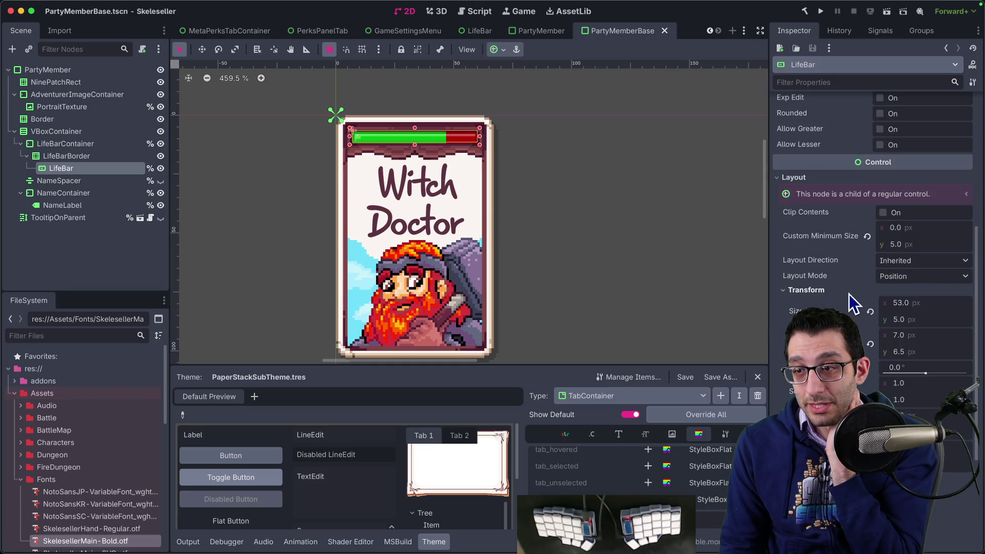
{"action": "scroll", "coordinate": [836, 290], "scroll_direction": "down", "scroll_amount": 2}
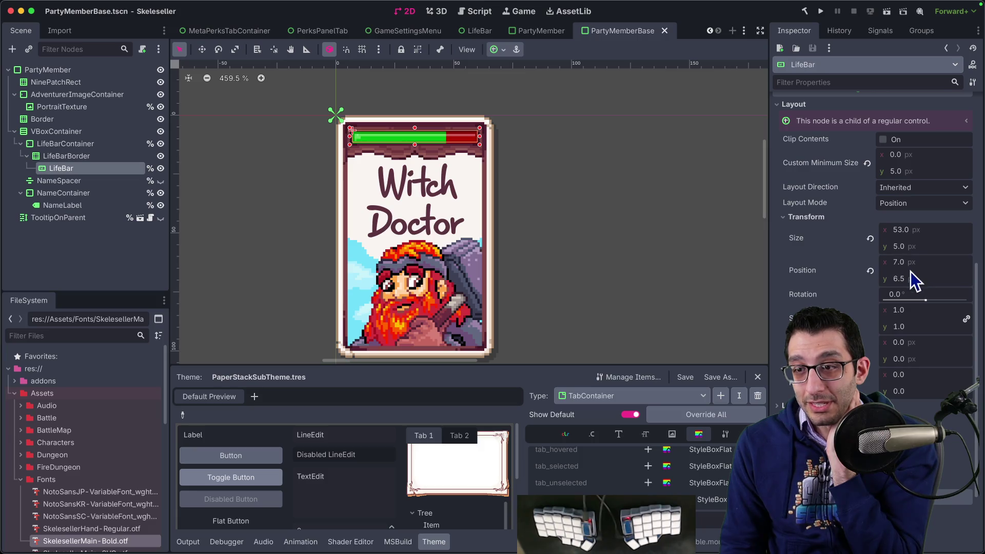
- In the PartyMember scene, set the LifeBar's Transform position to x 7, y 6.5
{"action": "left_click", "coordinate": [543, 32]}
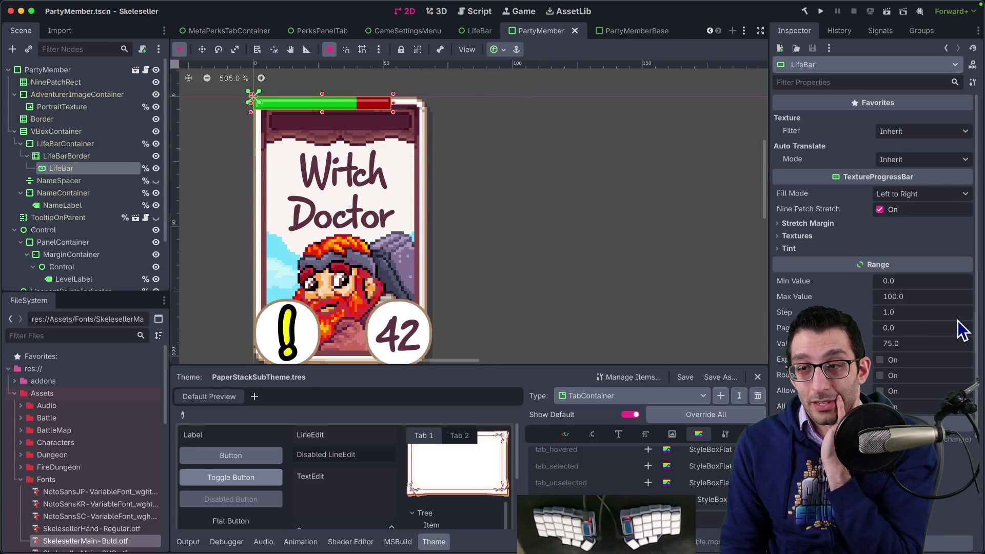
{"action": "scroll", "coordinate": [917, 318], "scroll_direction": "down", "scroll_amount": 5}
{"action": "left_click", "coordinate": [863, 294]}
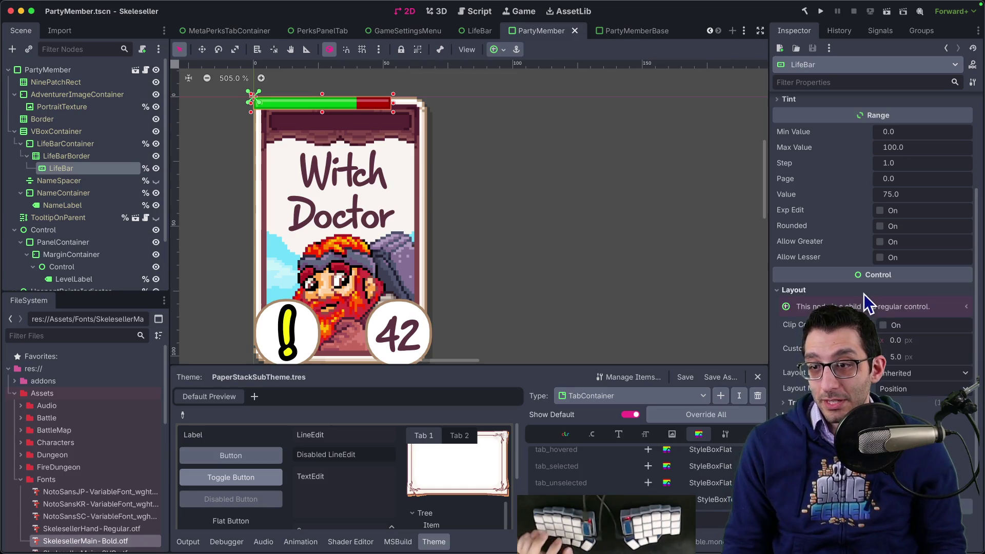
{"action": "left_click", "coordinate": [924, 342]}
{"action": "left_click", "coordinate": [792, 402]}
{"action": "scroll", "coordinate": [870, 388], "scroll_direction": "down", "scroll_amount": 4}
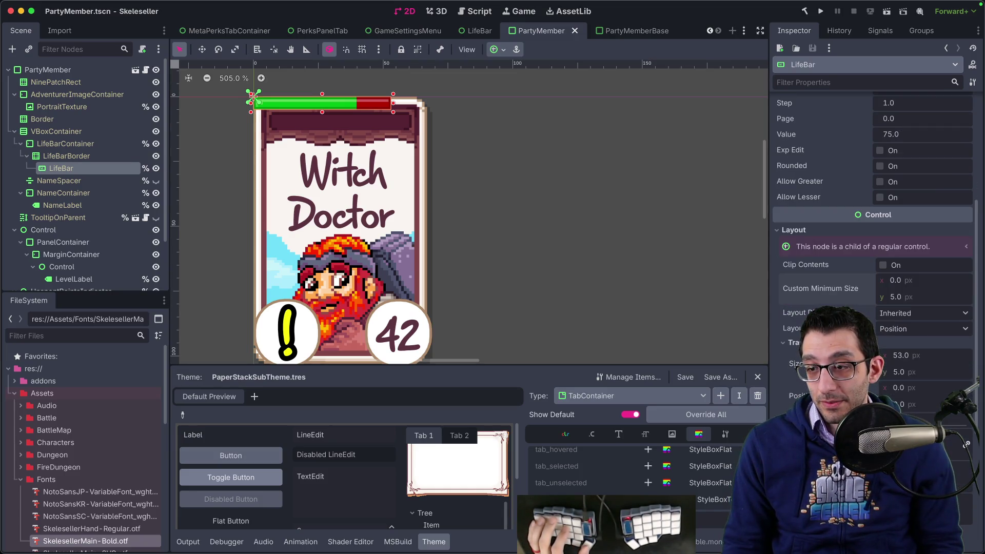
{"action": "left_click", "coordinate": [928, 380]}
{"action": "type", "text": "7"}
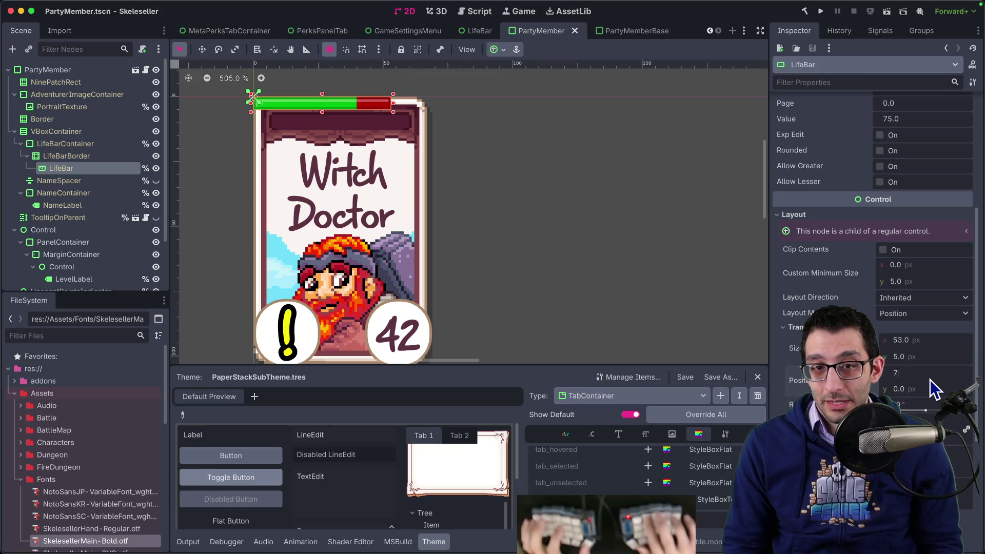
{"action": "key", "text": "Tab"}
{"action": "type", "text": "6.5"}
{"action": "key", "text": "Tab"}
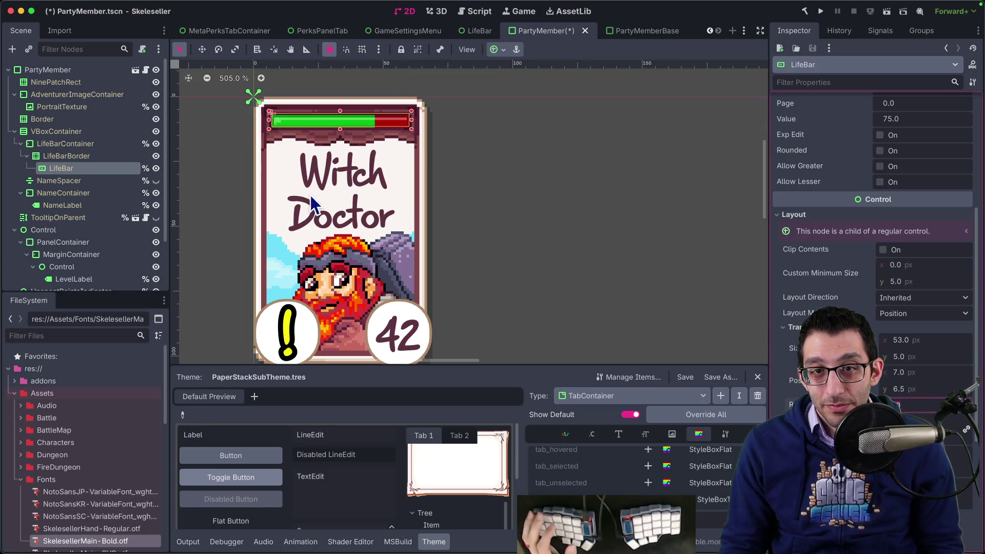
{"action": "scroll", "coordinate": [323, 131], "scroll_direction": "up", "scroll_amount": 5}
{"action": "scroll", "coordinate": [322, 130], "scroll_direction": "down", "scroll_amount": 5}
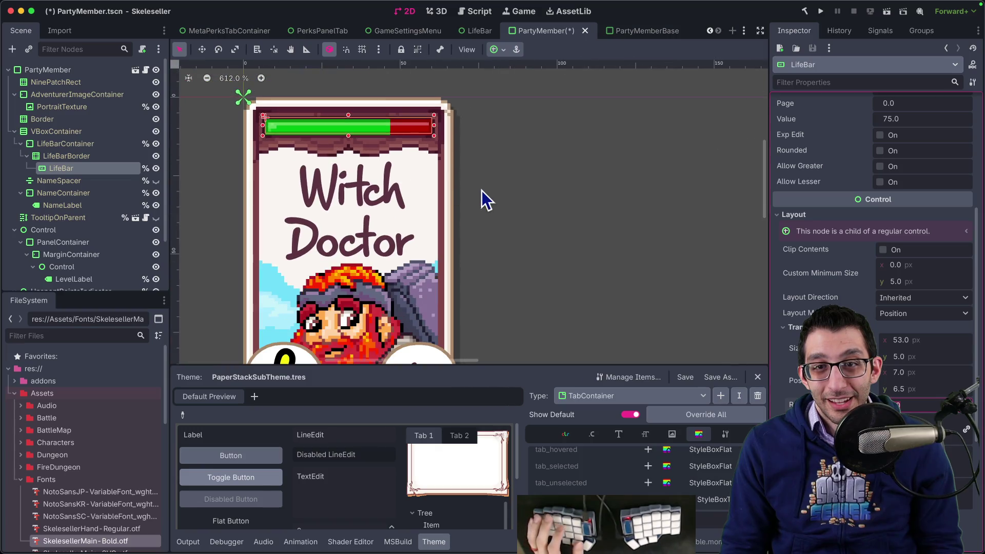
{"action": "left_click", "coordinate": [488, 191]}
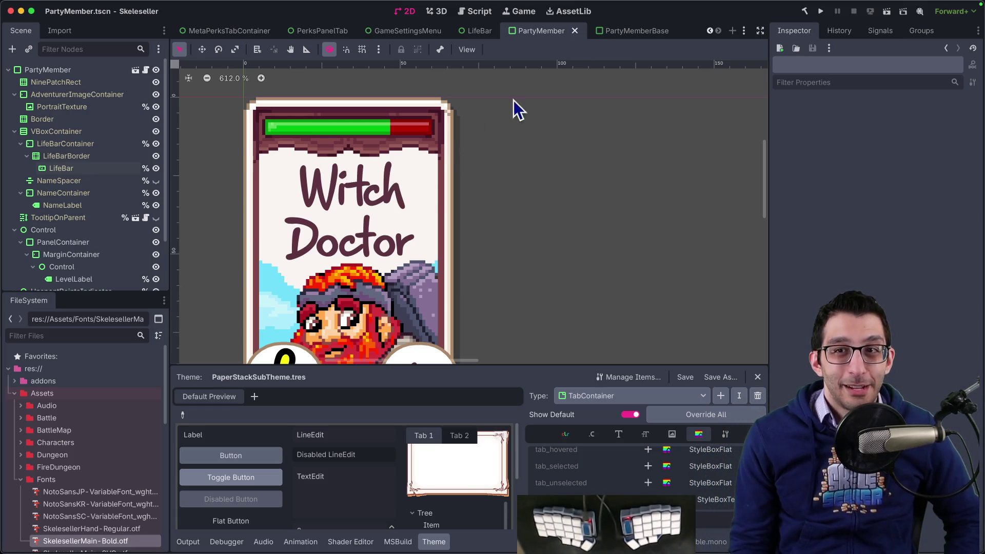
- Show PartyMemberBase.tscn in the FileSystem and view its three owner scenes
{"action": "left_click", "coordinate": [621, 32]}
{"action": "left_click", "coordinate": [97, 69]}
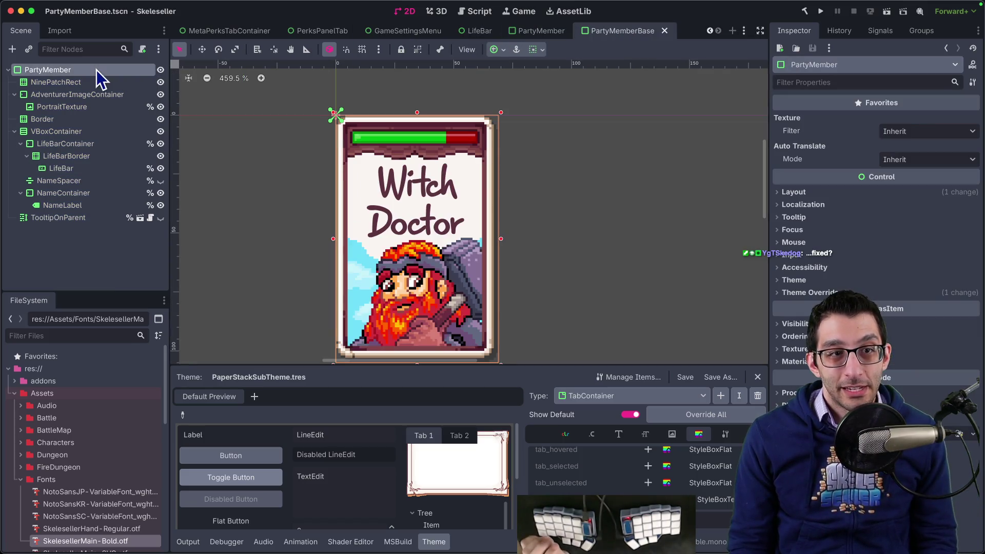
{"action": "right_click", "coordinate": [625, 37]}
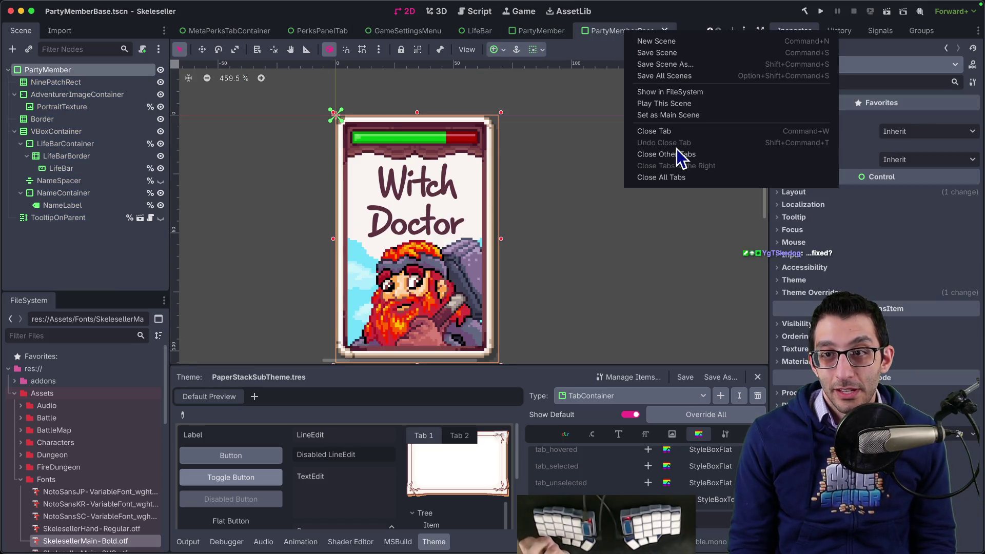
{"action": "left_click", "coordinate": [678, 95]}
{"action": "right_click", "coordinate": [98, 541]}
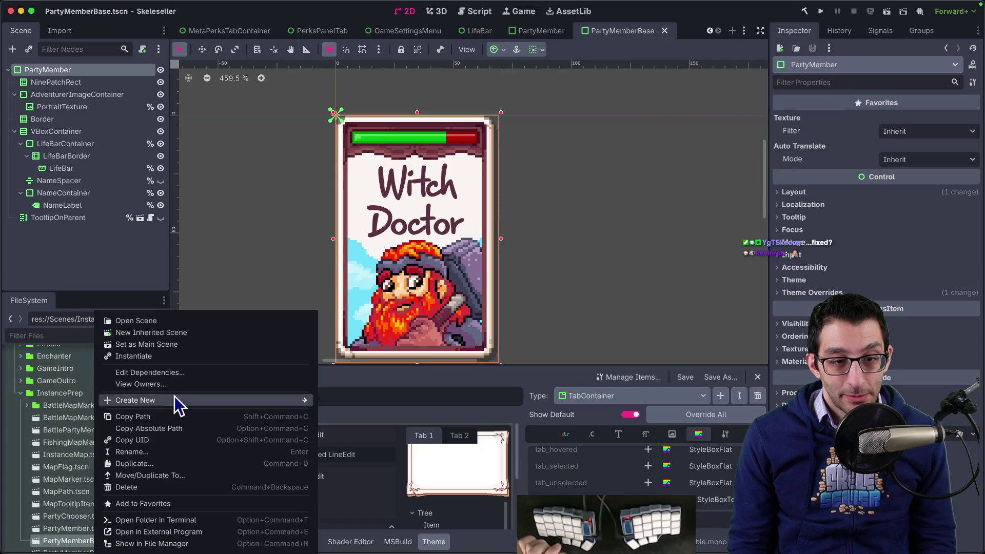
{"action": "left_click", "coordinate": [185, 384]}
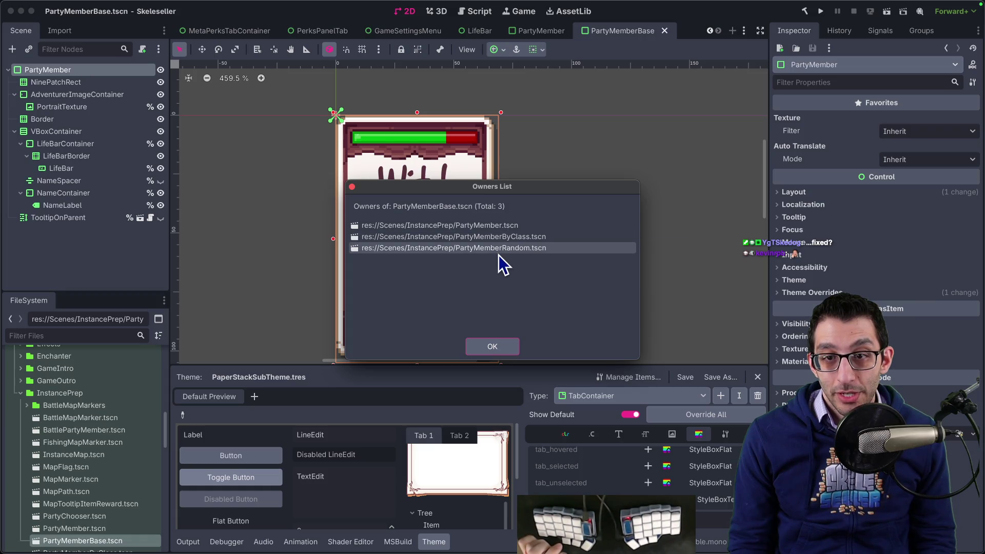
{"action": "left_click", "coordinate": [508, 344]}
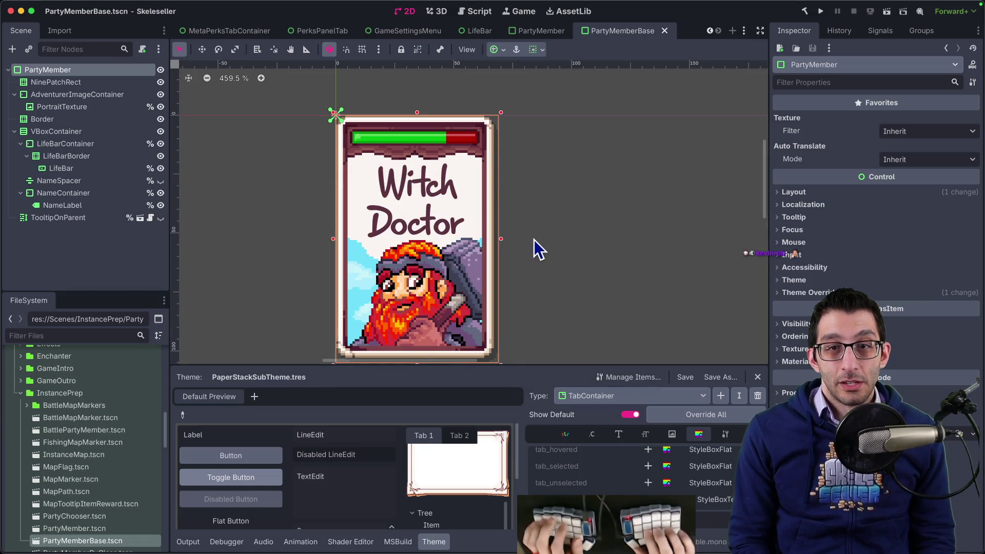
{"action": "key", "text": "ctrl+shift+o"}
- Quick-open the PartyMemberByClass scene by searching 'partymember'
{"action": "type", "text": "partymember"}
{"action": "key", "text": "Down"}
{"action": "key", "text": "Down"}
{"action": "key", "text": "Down"}
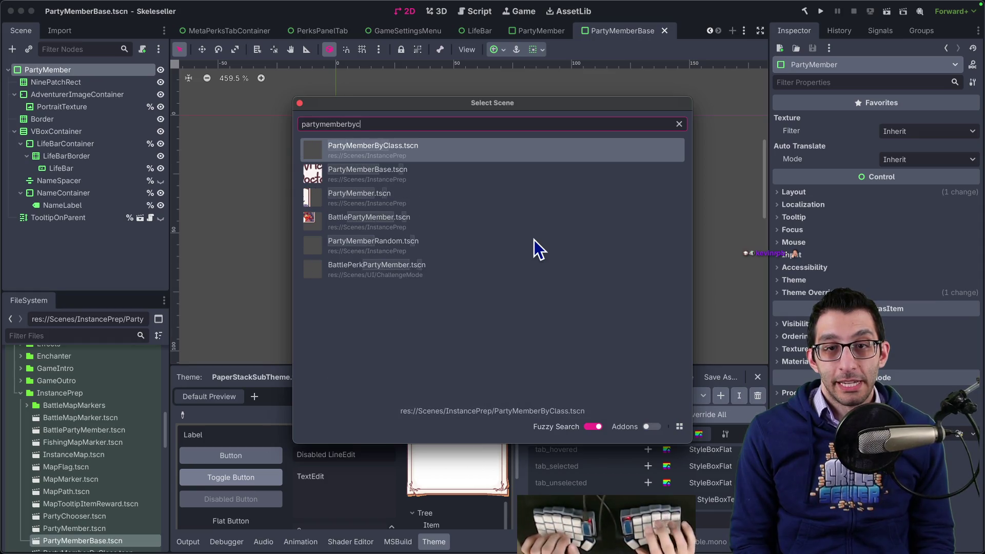
{"action": "key", "text": "Return"}
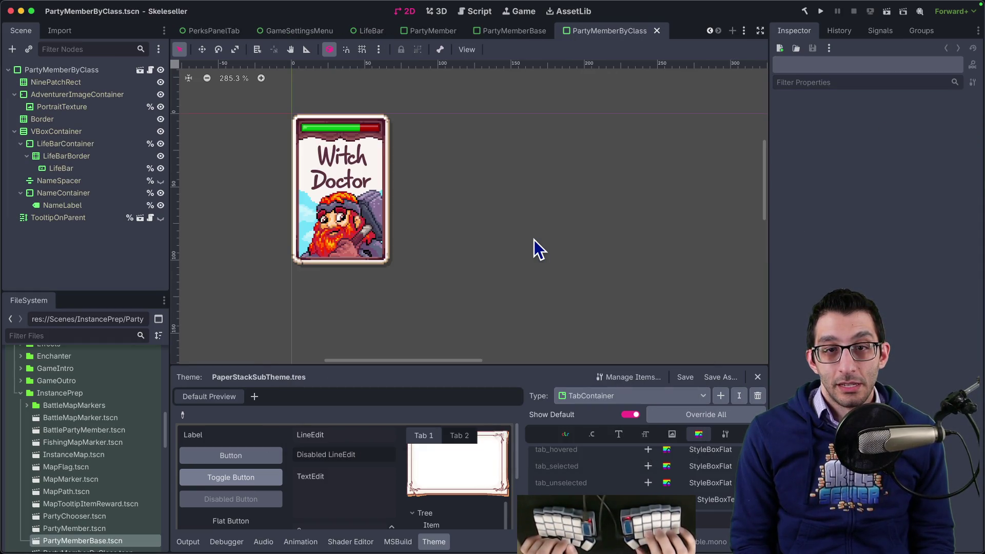
- Open the PartyMemberRandom scene and run the project
{"action": "key", "text": "ctrl+shift+o"}
{"action": "type", "text": "partym"}
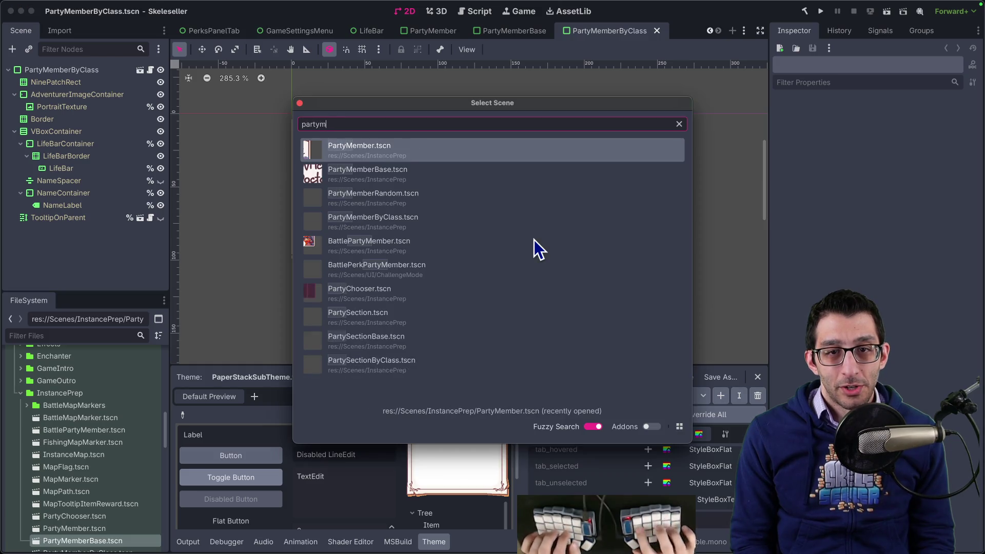
{"action": "type", "text": "emberrandom"}
{"action": "key", "text": "Return"}
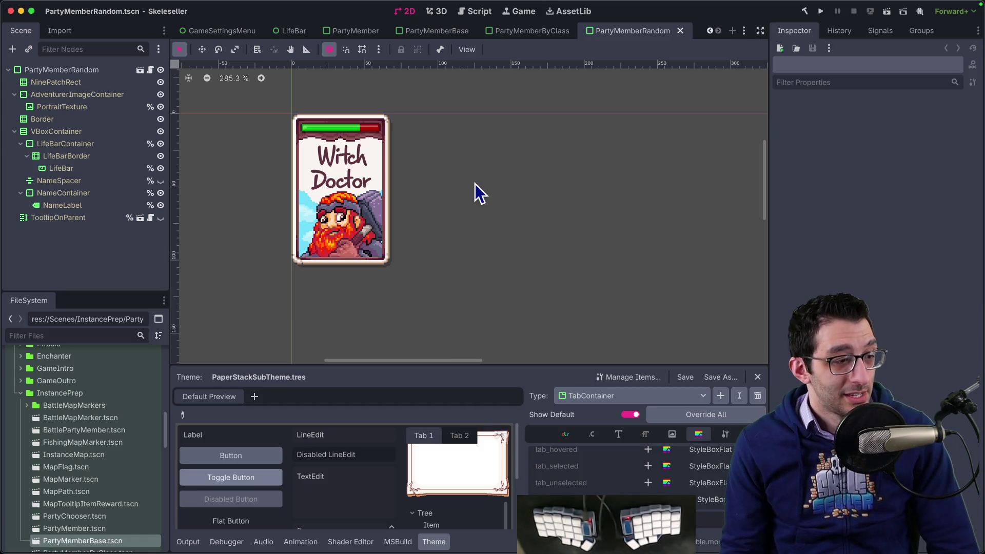
{"action": "left_click", "coordinate": [819, 15]}
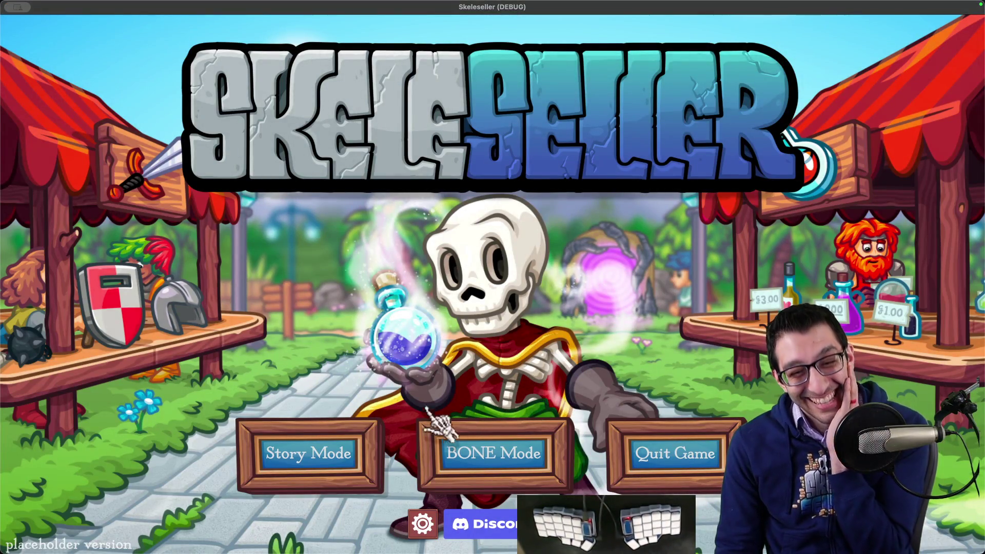
- Continue the saved Story Mode game and start the Forest expedition from the Battle Map
{"action": "left_click", "coordinate": [372, 451]}
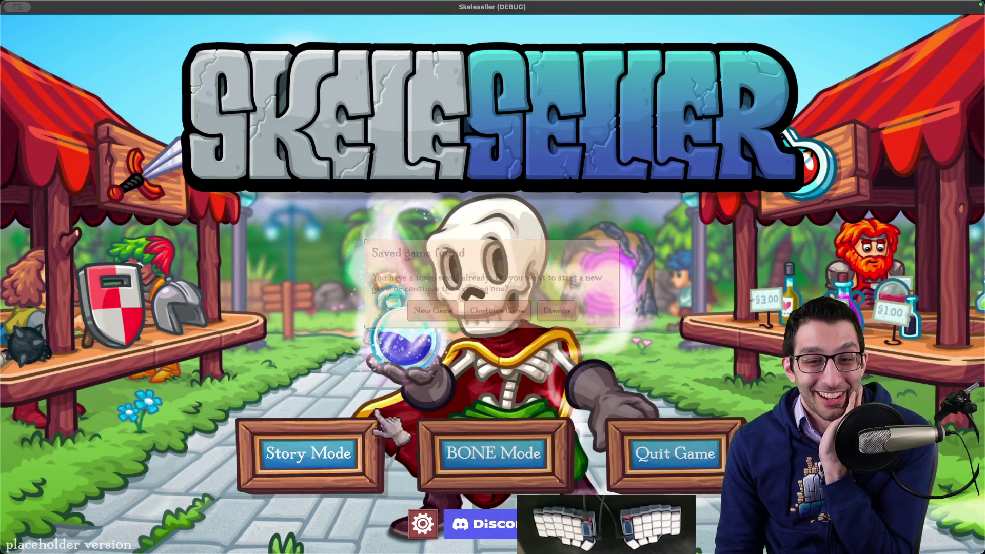
{"action": "left_click", "coordinate": [491, 312]}
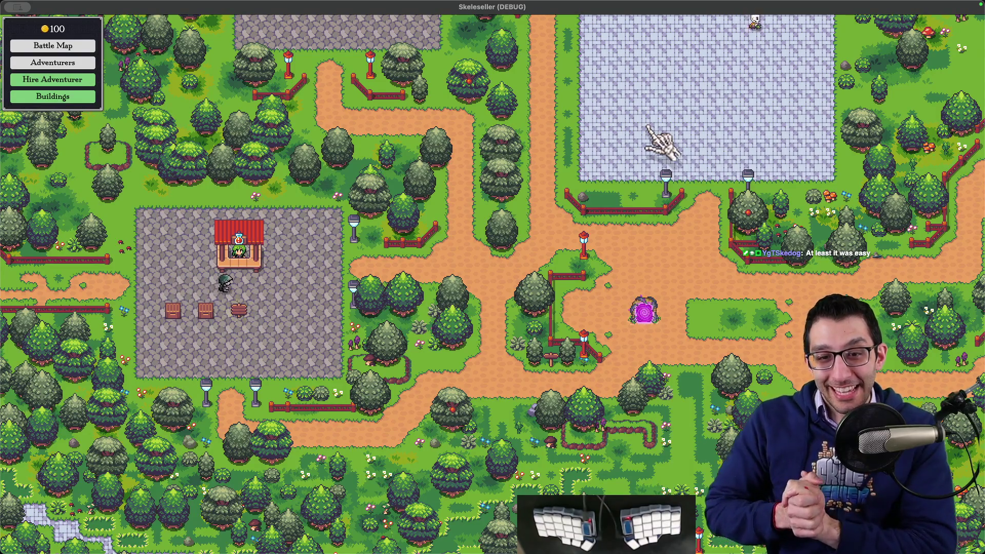
{"action": "key", "text": "a"}
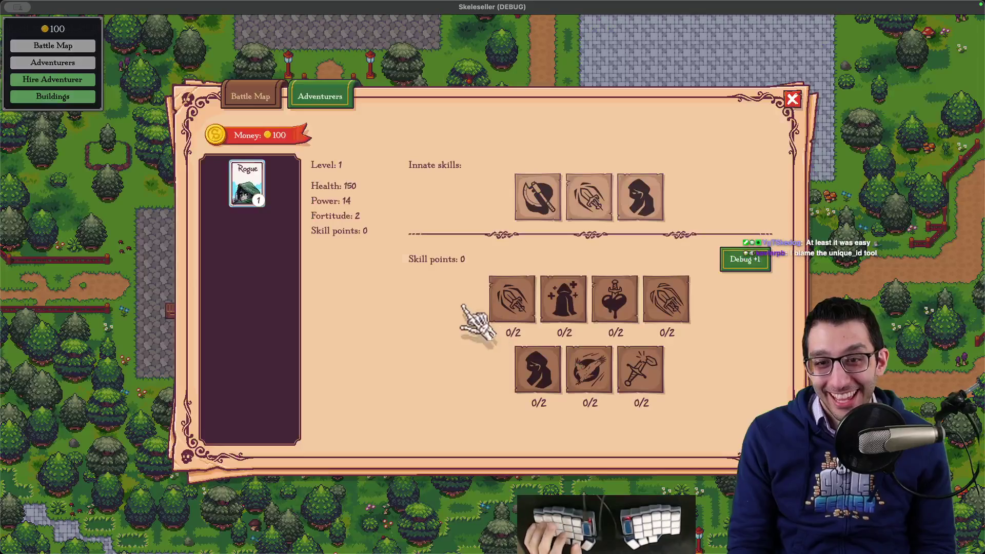
{"action": "key", "text": "b"}
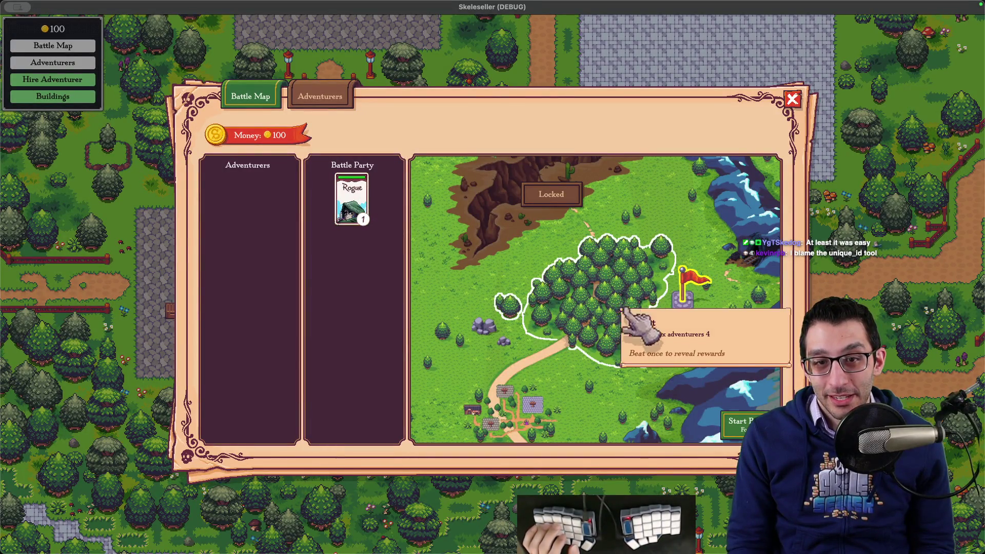
{"action": "left_click", "coordinate": [738, 421]}
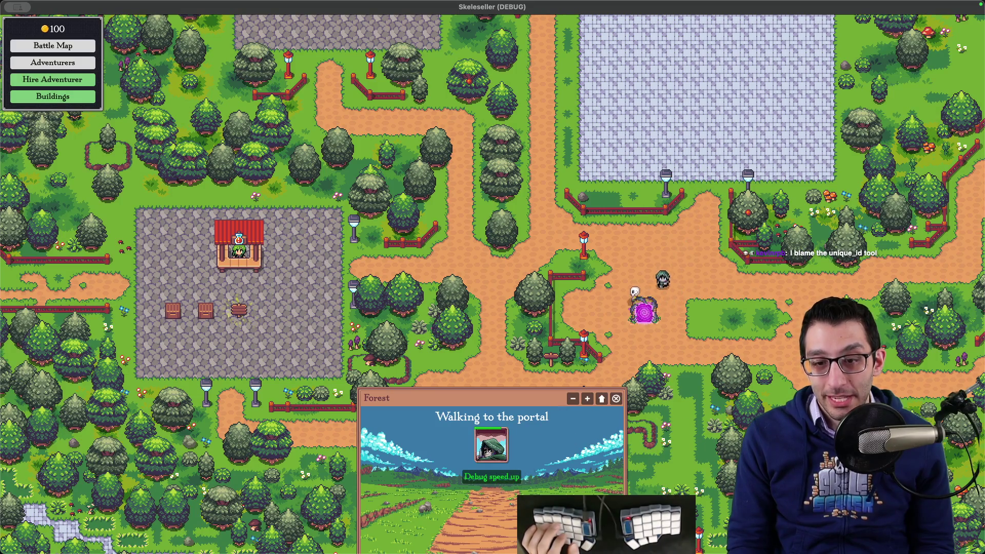
- Open WalkingToPortal.tscn, then its PartySection sub-scene, and select the Adventurers node
{"action": "left_click", "coordinate": [657, 523]}
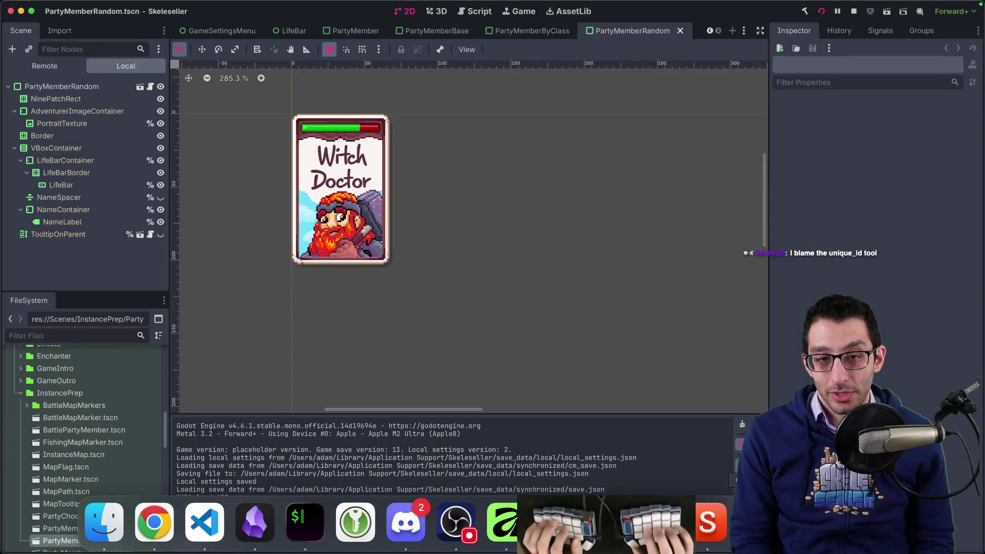
{"action": "key", "text": "super+shift+o"}
{"action": "type", "text": "walkingp"}
{"action": "key", "text": "Return"}
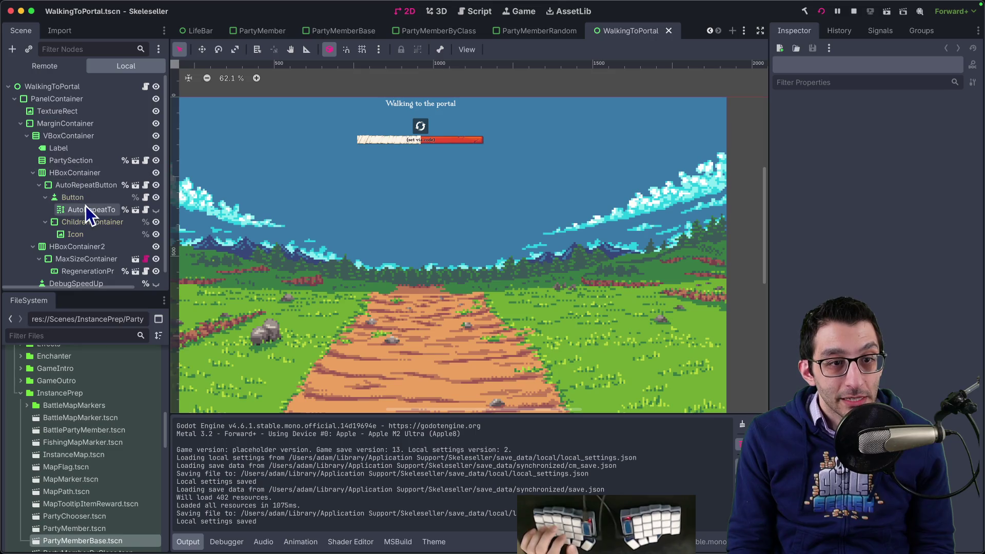
{"action": "scroll", "coordinate": [87, 210], "scroll_direction": "down", "scroll_amount": 1}
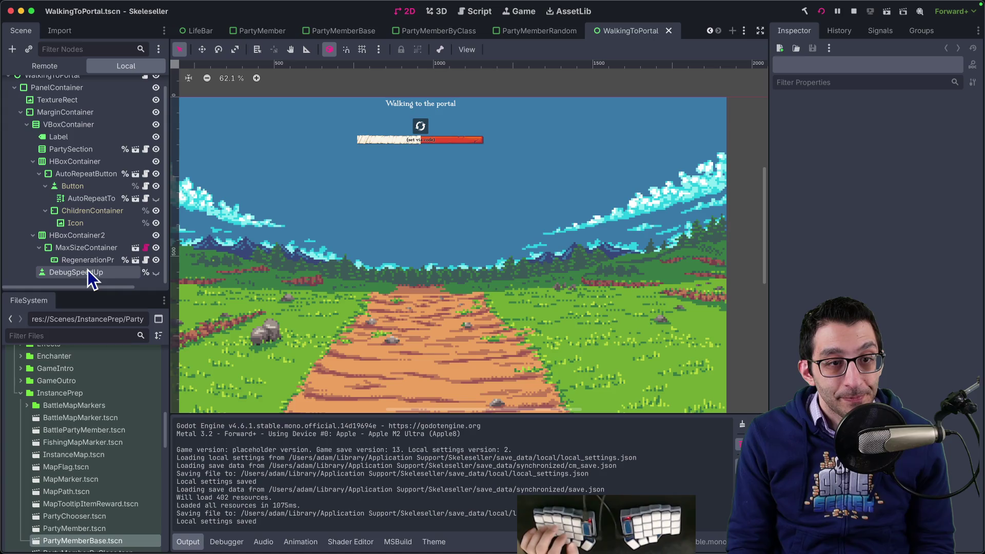
{"action": "left_click", "coordinate": [136, 150]}
{"action": "left_click", "coordinate": [110, 87]}
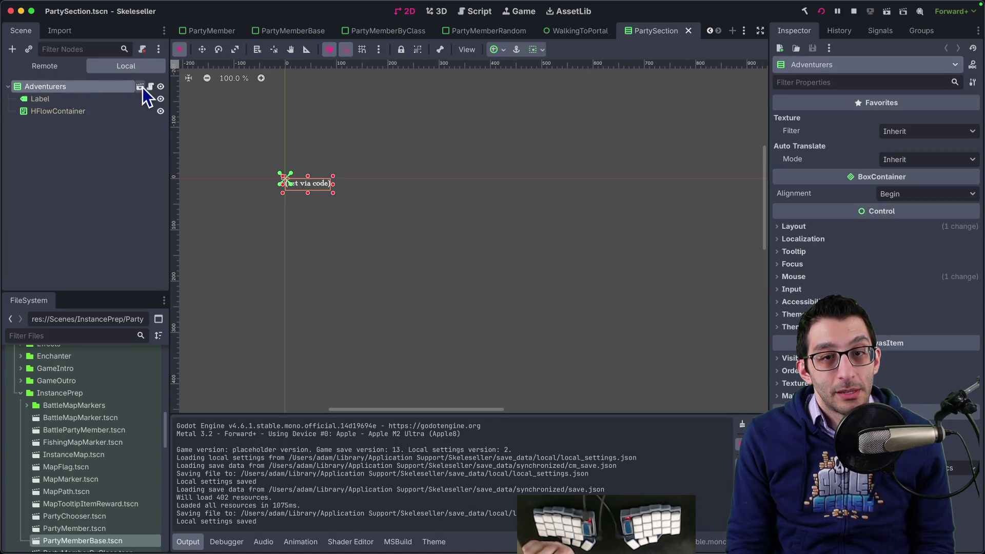
- Open PartySection.cs in VS Code via the file search
{"action": "key", "text": "super+Tab"}
{"action": "key", "text": "super+p"}
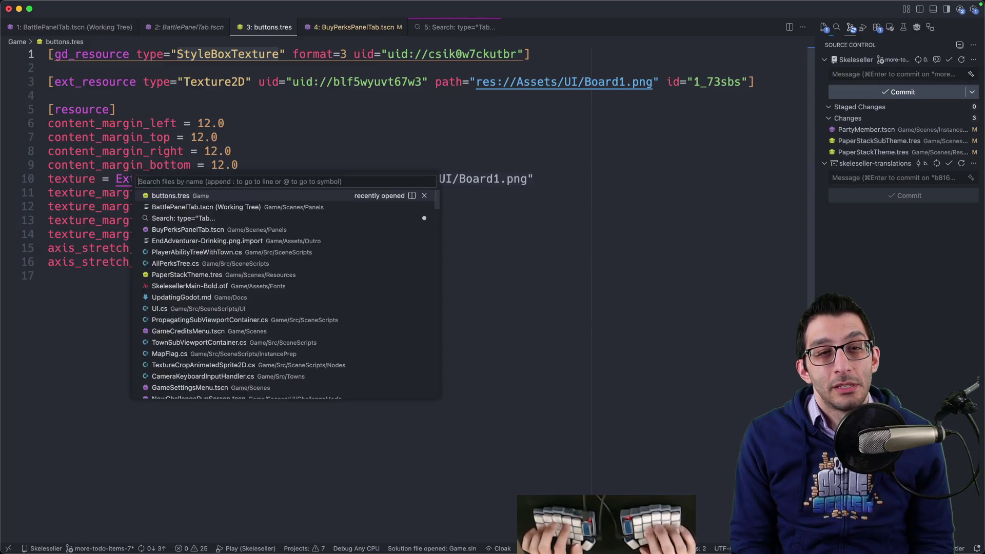
{"action": "type", "text": "partymem"}
{"action": "key", "text": "BackSpace"}
{"action": "key", "text": "BackSpace"}
{"action": "key", "text": "BackSpace"}
{"action": "type", "text": "section"}
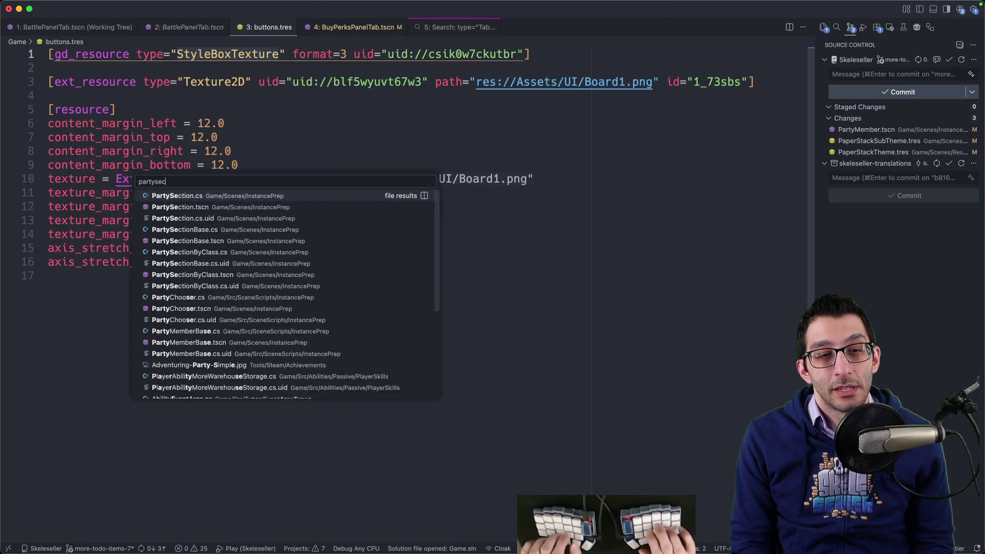
{"action": "key", "text": "Return"}
- Find 'partymember' in PartySection.cs and step through the matches
{"action": "key", "text": "super+f"}
{"action": "type", "text": "partymember"}
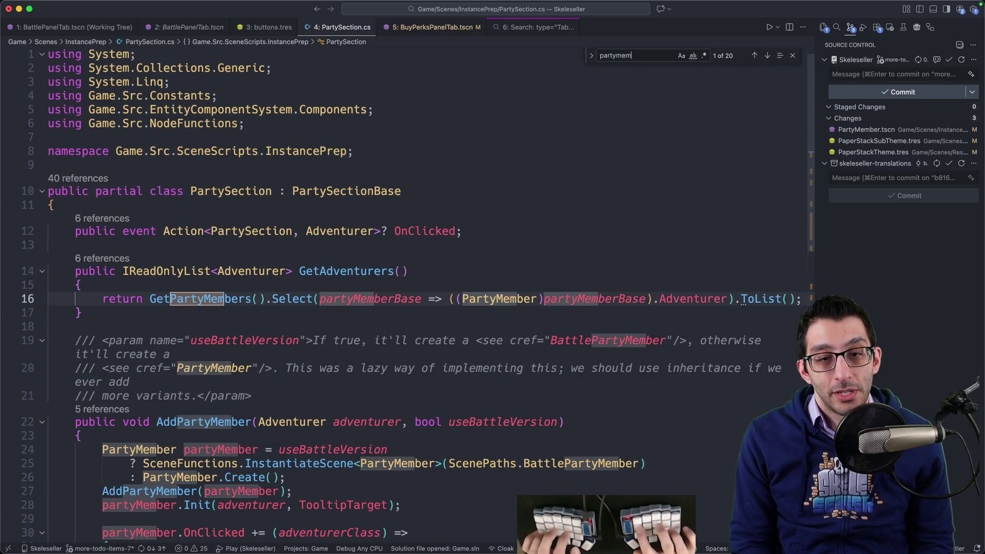
{"action": "key", "text": "Return"}
{"action": "key", "text": "Return"}
{"action": "key", "text": "Return"}
{"action": "key", "text": "Return"}
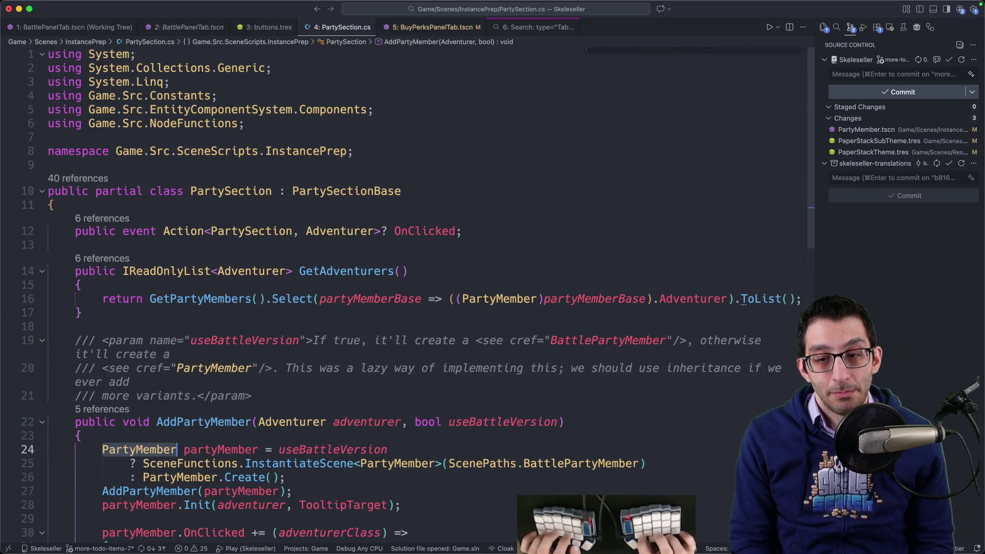
{"action": "key", "text": "super+Tab"}
- Open BattlePartyMember.tscn and its inherited PartyMember scene
{"action": "key", "text": "super+shift+o"}
{"action": "type", "text": "battlepartymember"}
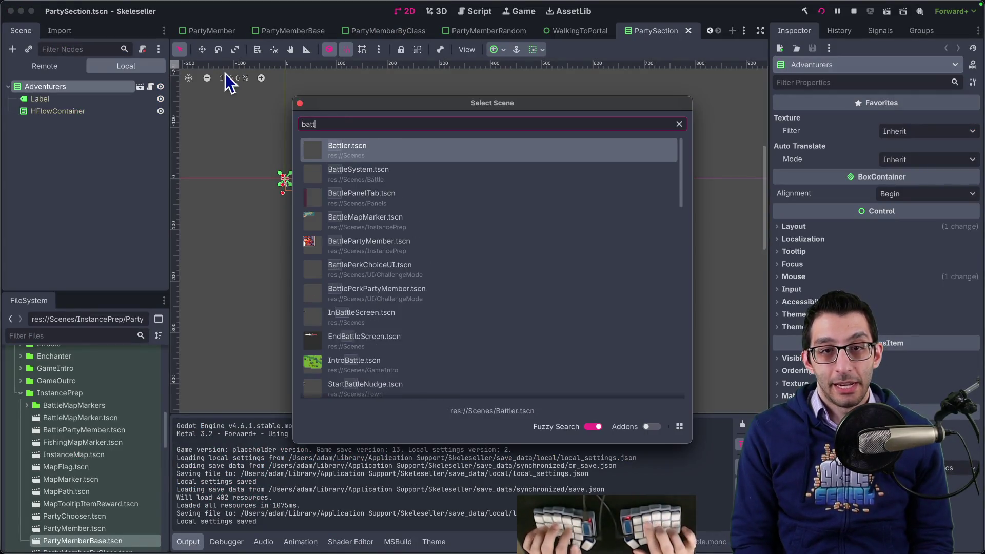
{"action": "key", "text": "Return"}
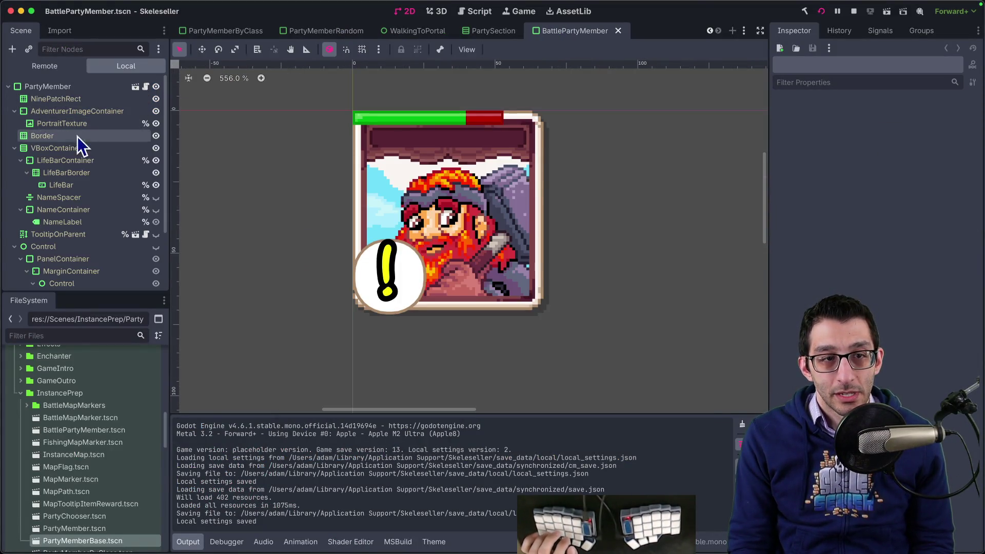
{"action": "left_click", "coordinate": [137, 90]}
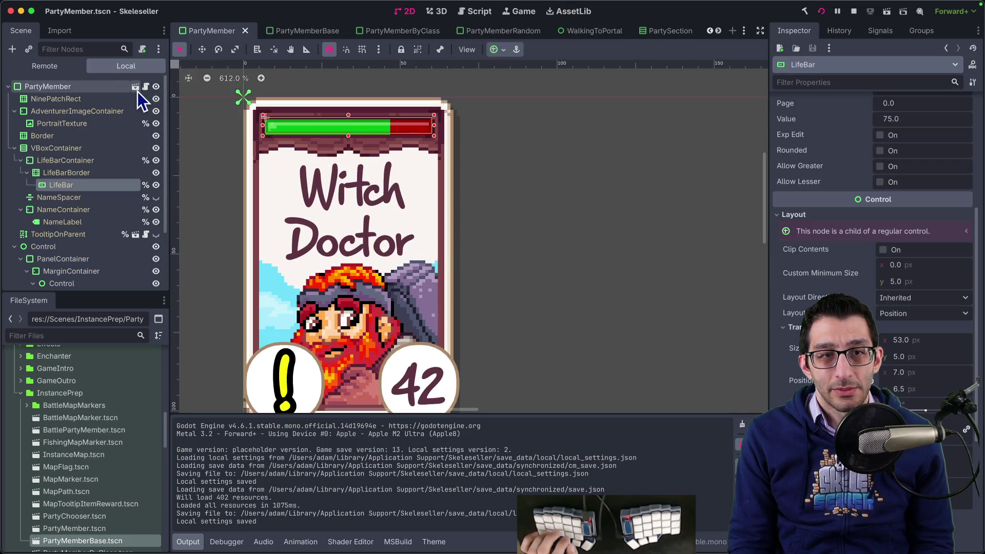
- View the owner scenes of PartyMember.tscn, then return to BattlePartyMember
{"action": "right_click", "coordinate": [214, 31]}
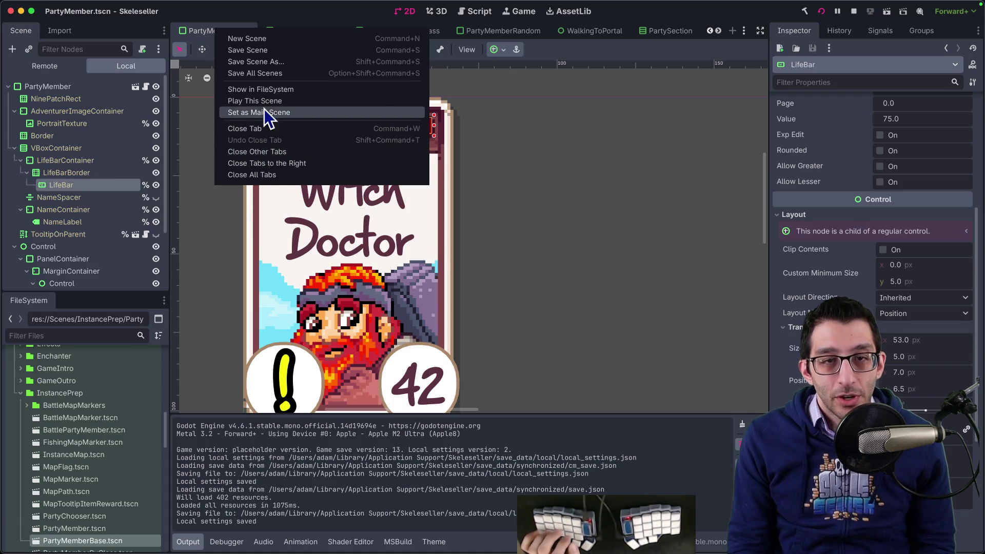
{"action": "left_click", "coordinate": [272, 94]}
{"action": "right_click", "coordinate": [90, 528]}
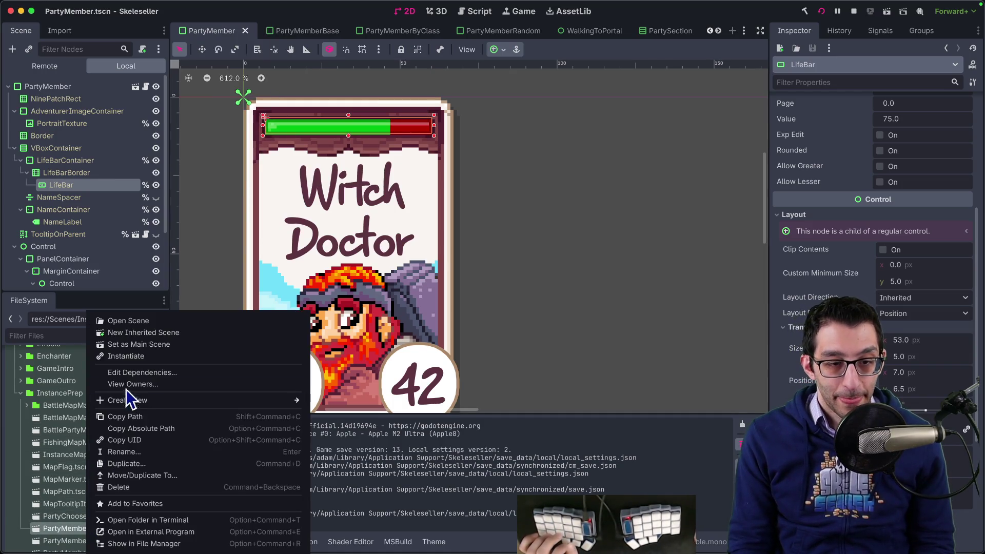
{"action": "left_click", "coordinate": [126, 386]}
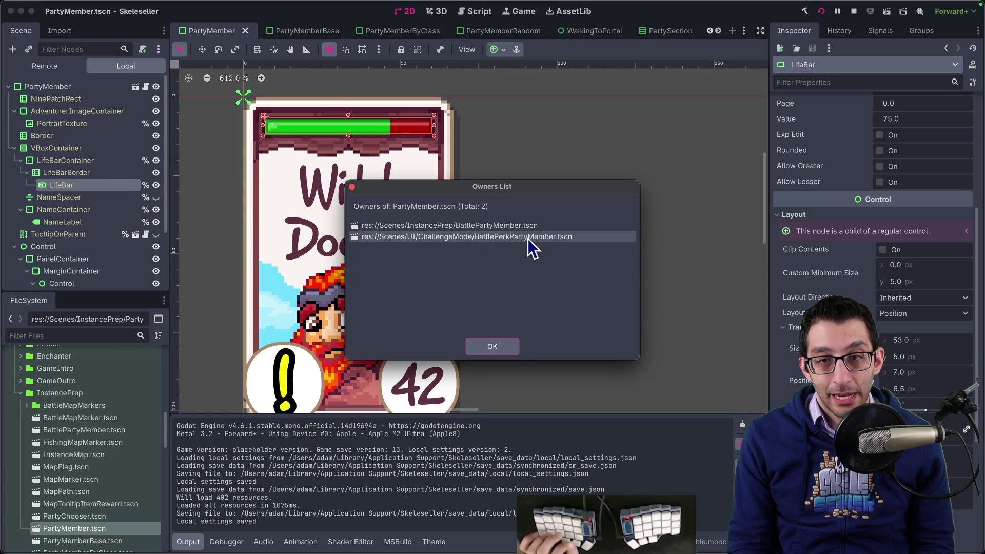
{"action": "left_click", "coordinate": [505, 342]}
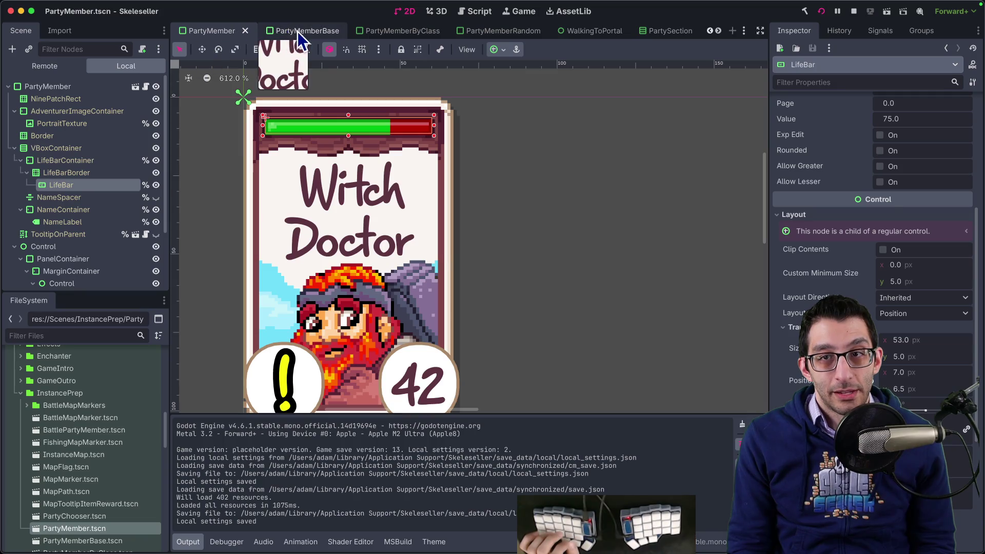
{"action": "scroll", "coordinate": [328, 33], "scroll_direction": "down", "scroll_amount": 1}
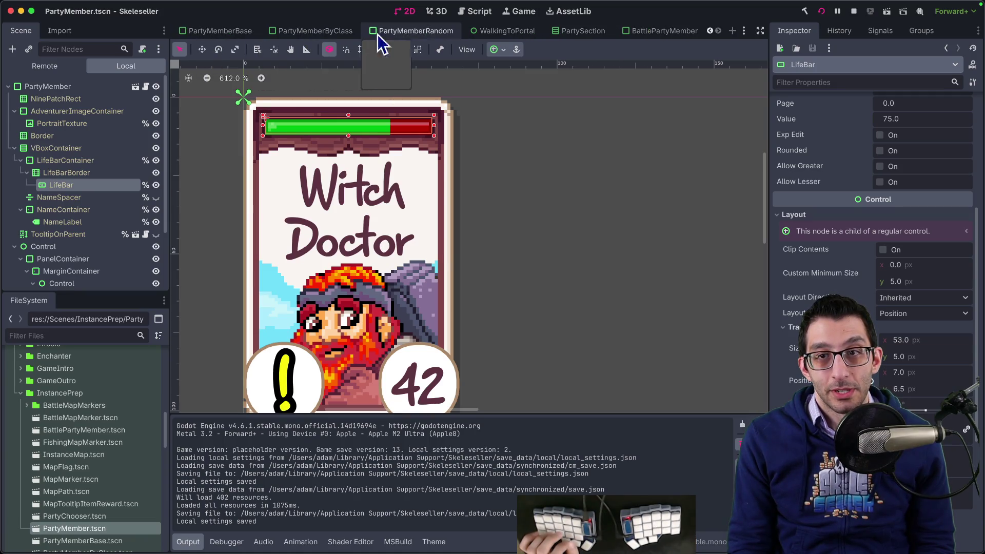
{"action": "left_click", "coordinate": [628, 29]}
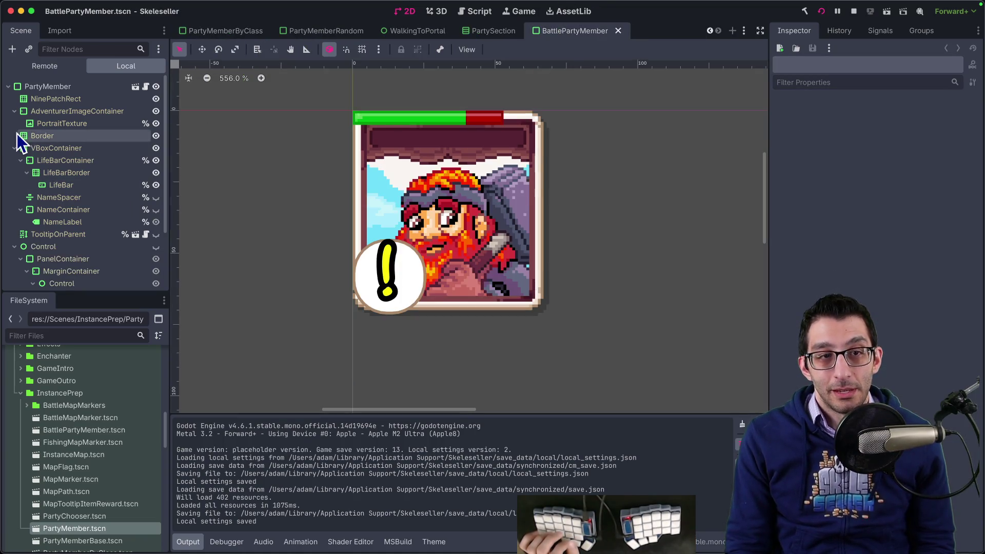
- Set BattlePartyMember's LifeBar position to 7, 6.5 and save the scene
{"action": "left_click", "coordinate": [58, 173]}
{"action": "left_click", "coordinate": [62, 184]}
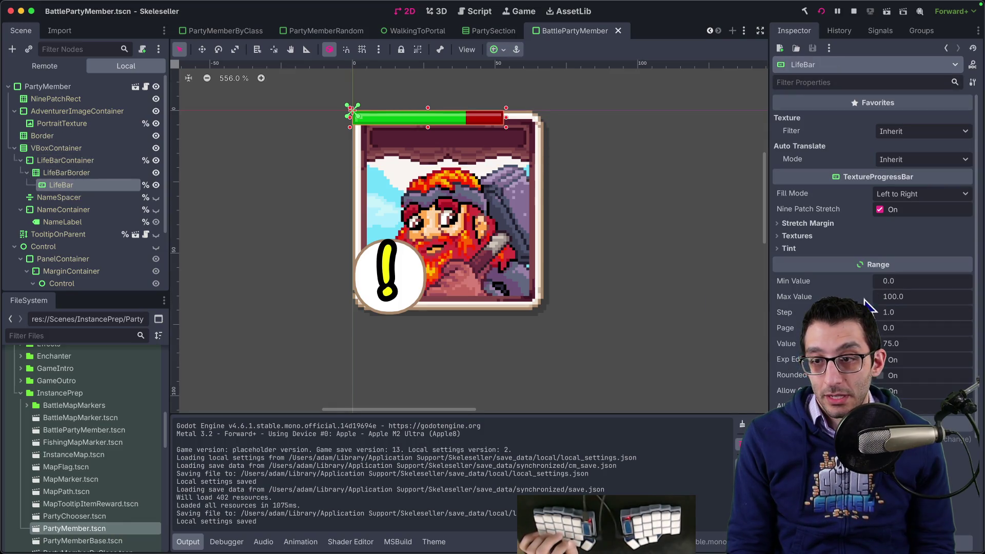
{"action": "scroll", "coordinate": [870, 306], "scroll_direction": "down", "scroll_amount": 8}
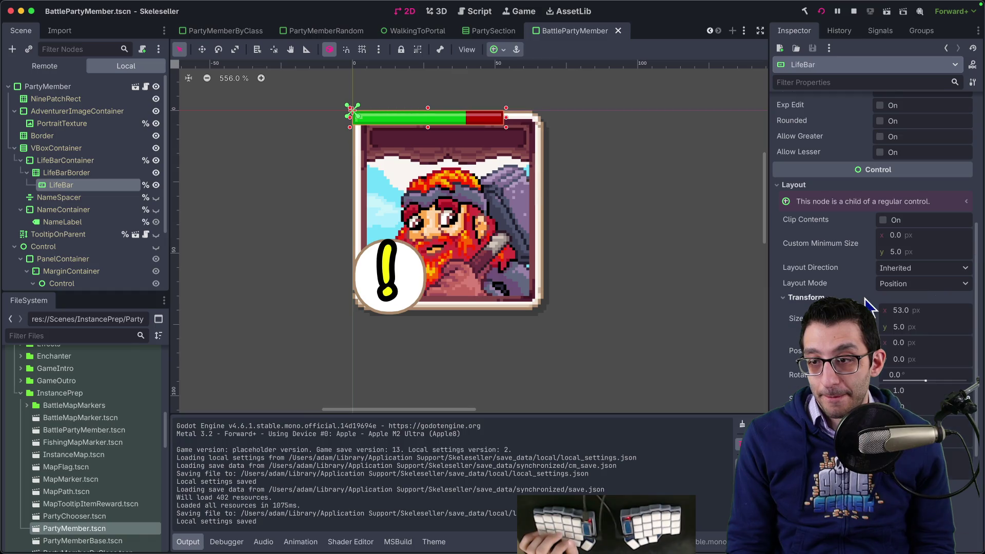
{"action": "left_click", "coordinate": [918, 342]}
{"action": "type", "text": "7"}
{"action": "key", "text": "Tab"}
{"action": "type", "text": "6.5"}
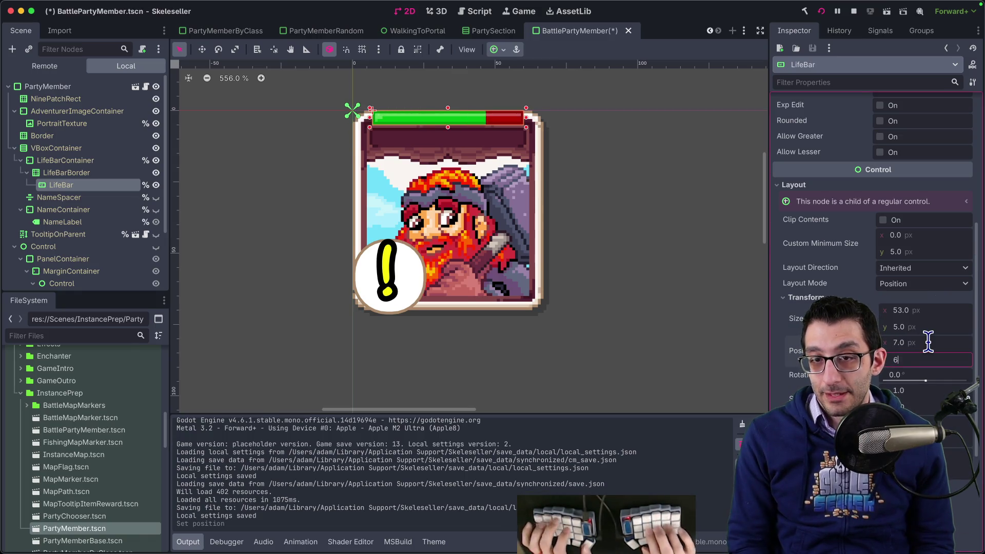
{"action": "key", "text": "Tab"}
{"action": "key", "text": "super+s"}
- Open BattlePerkPartyMember.tscn and run the game
{"action": "key", "text": "super+shift+o"}
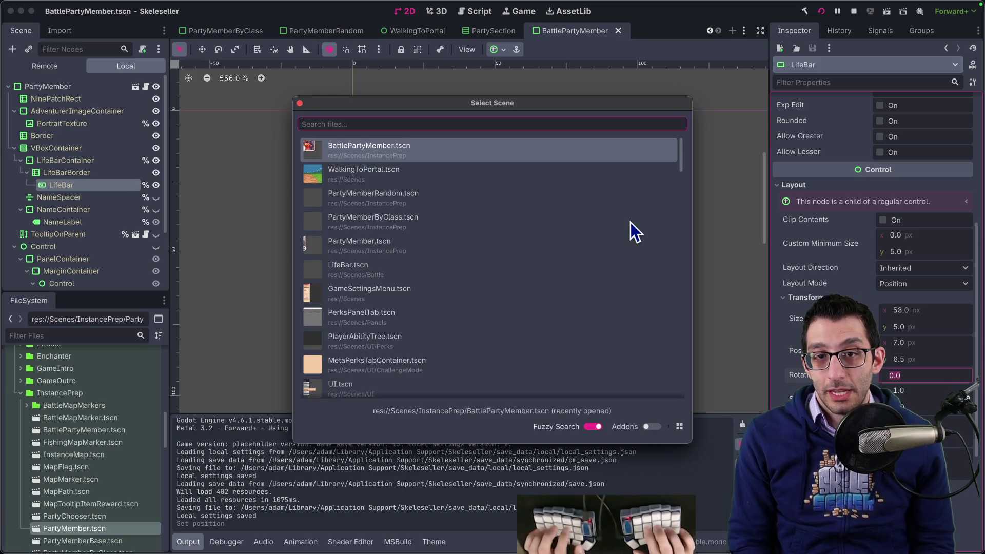
{"action": "type", "text": "battleperkparty"}
{"action": "key", "text": "Return"}
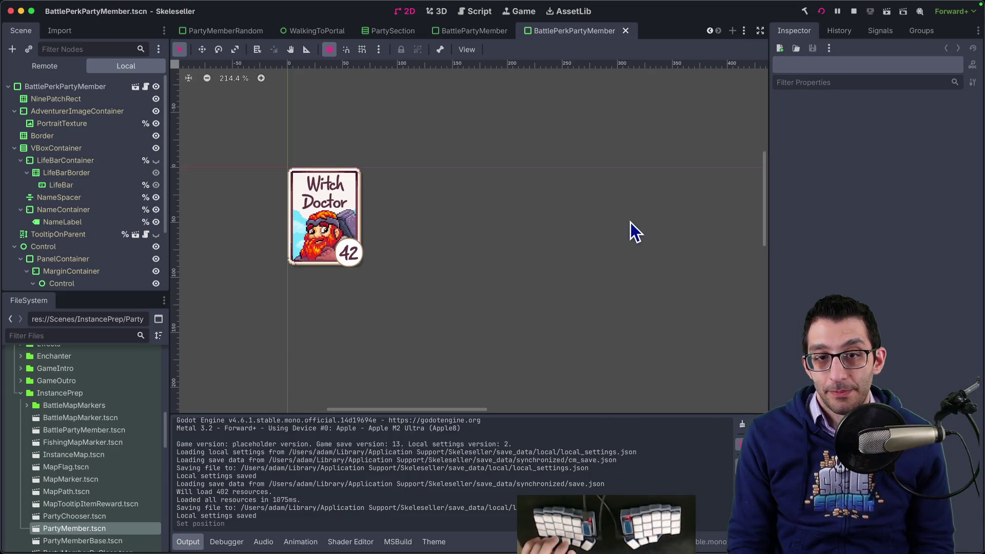
{"action": "key", "text": "super+b"}
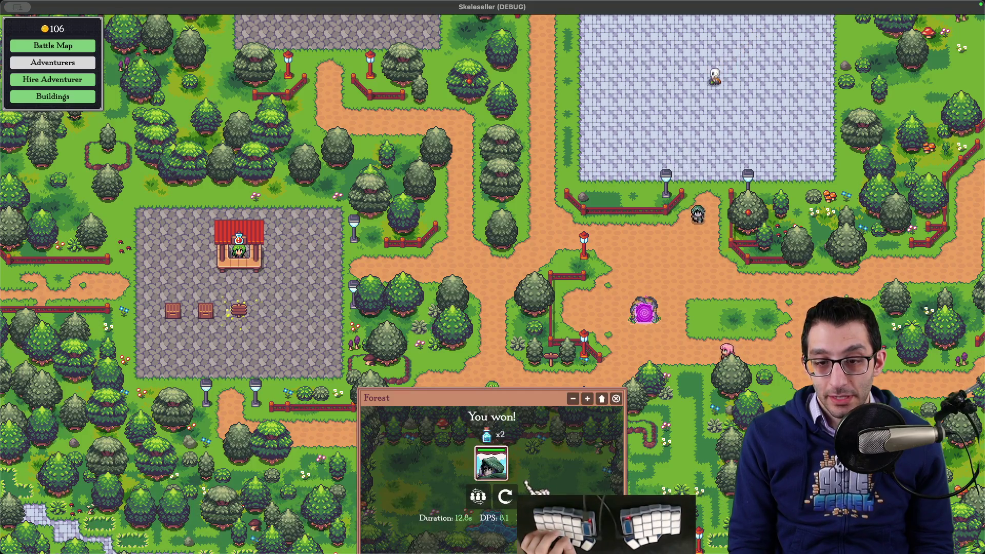
- Send an adventurer to the Forest from the battle map, then quit the running game
{"action": "left_click", "coordinate": [482, 405]}
{"action": "left_click", "coordinate": [516, 474]}
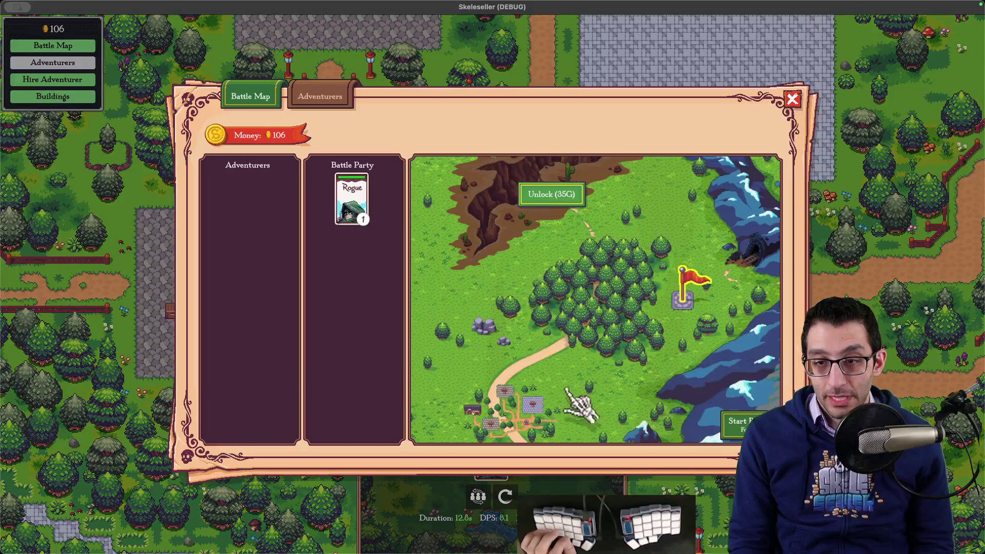
{"action": "left_click", "coordinate": [738, 418]}
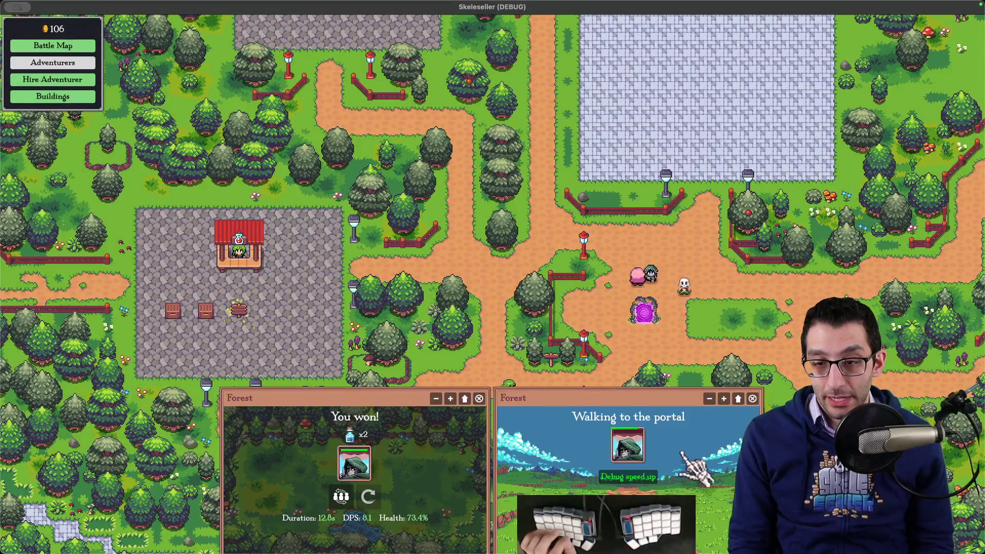
{"action": "key", "text": "Escape"}
{"action": "key", "text": "super+q"}
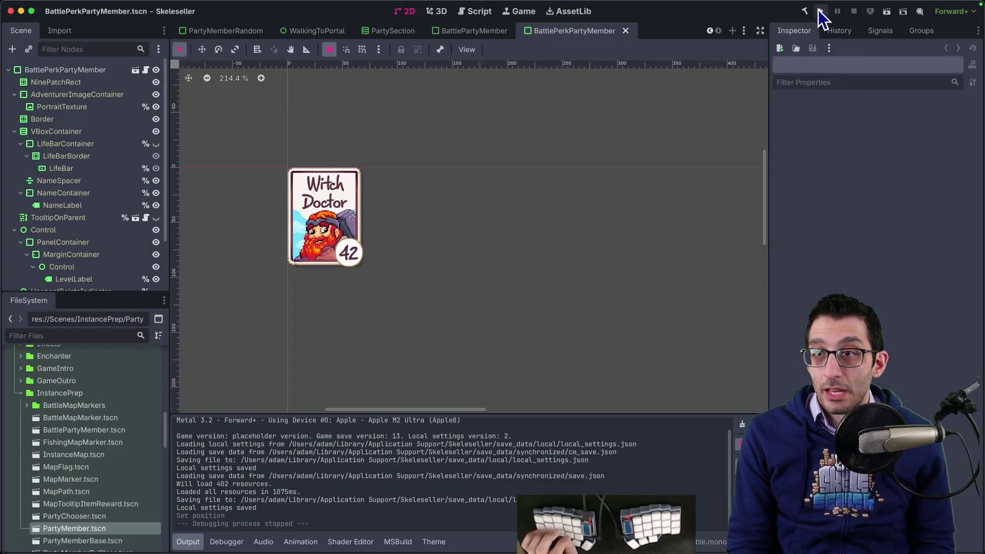
- Relaunch the game and continue the saved Story Mode game
{"action": "left_click", "coordinate": [820, 11]}
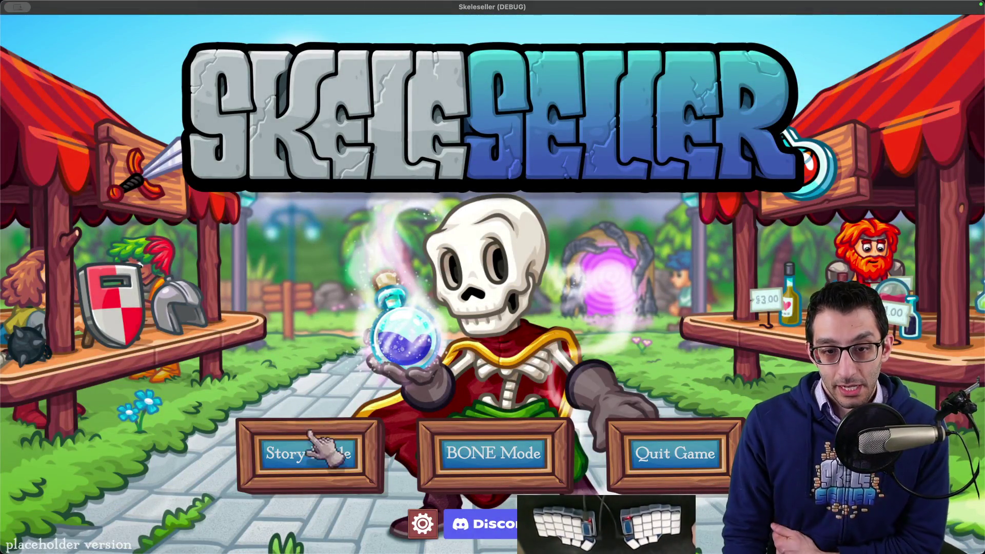
{"action": "left_click", "coordinate": [312, 432]}
{"action": "left_click", "coordinate": [481, 313]}
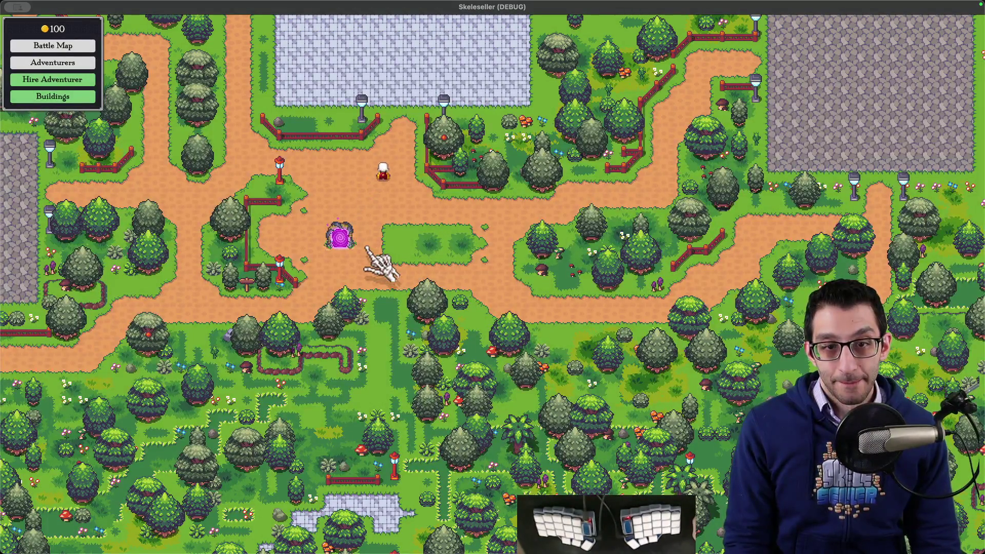
- Send an adventurer into the Forest and inspect, then close, the Forest window
{"action": "left_click", "coordinate": [339, 237]}
{"action": "left_click", "coordinate": [735, 421]}
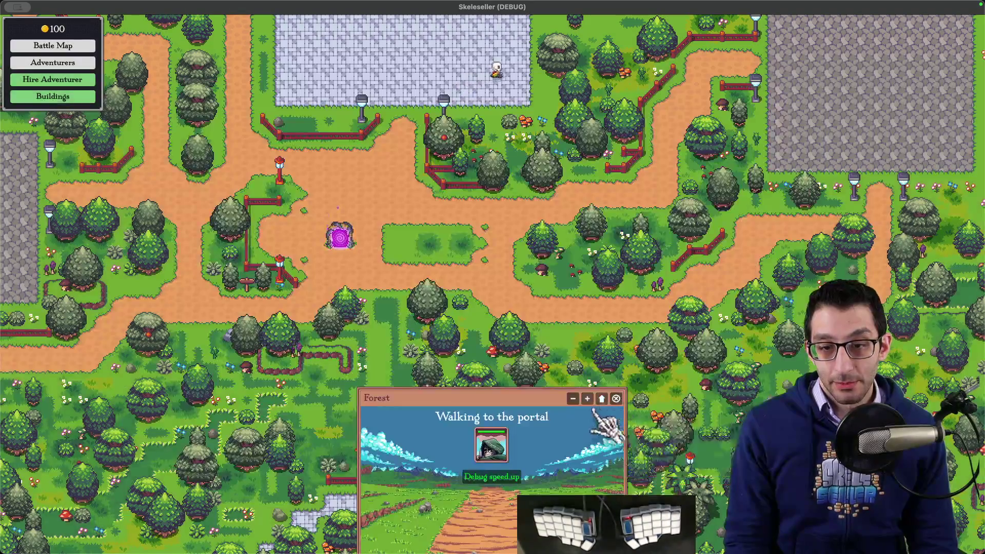
{"action": "left_click", "coordinate": [595, 398]}
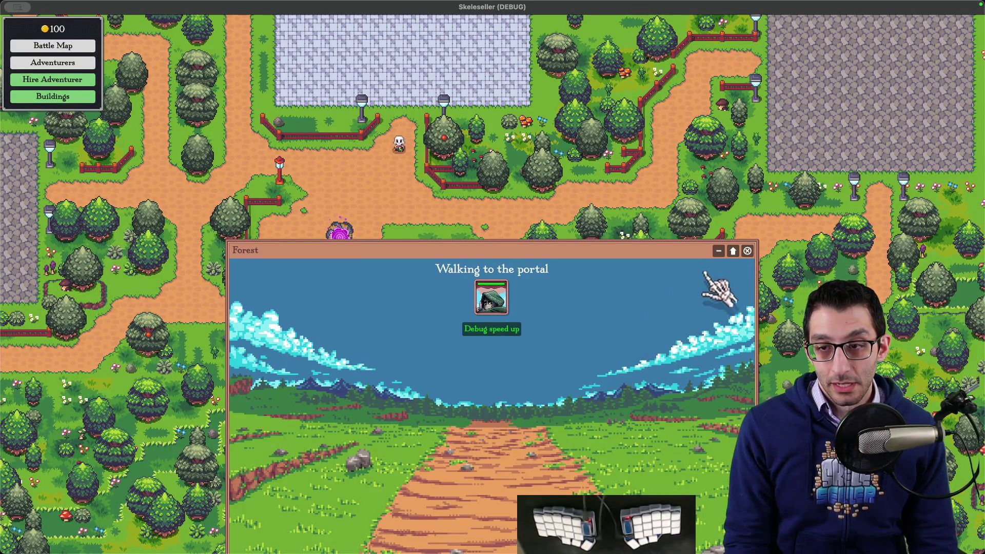
{"action": "left_click", "coordinate": [732, 251]}
{"action": "left_click", "coordinate": [747, 130]}
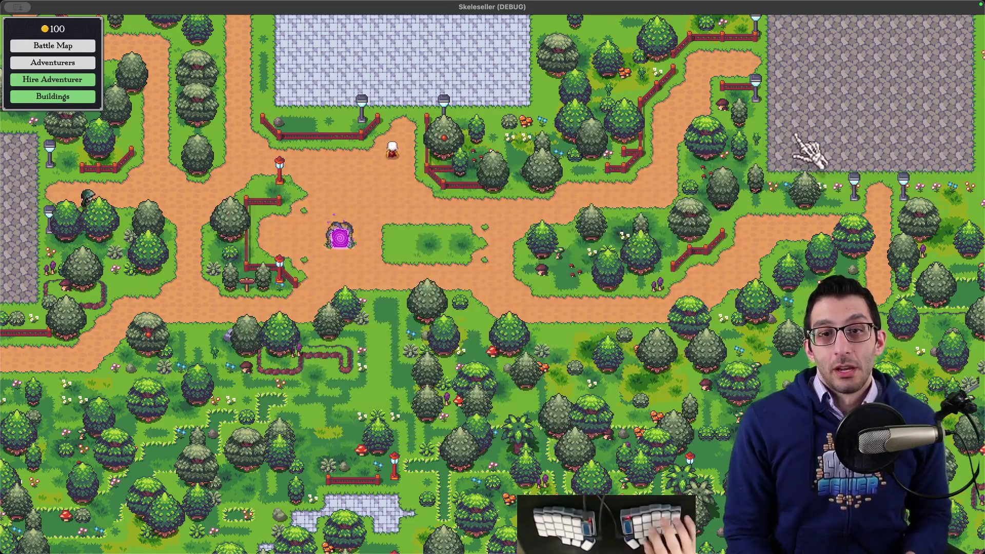
- Add the indented note 'This is just a position being reset.' under the life-bar image
{"action": "key", "text": "super+Tab"}
{"action": "key", "text": "ctrl+t"}
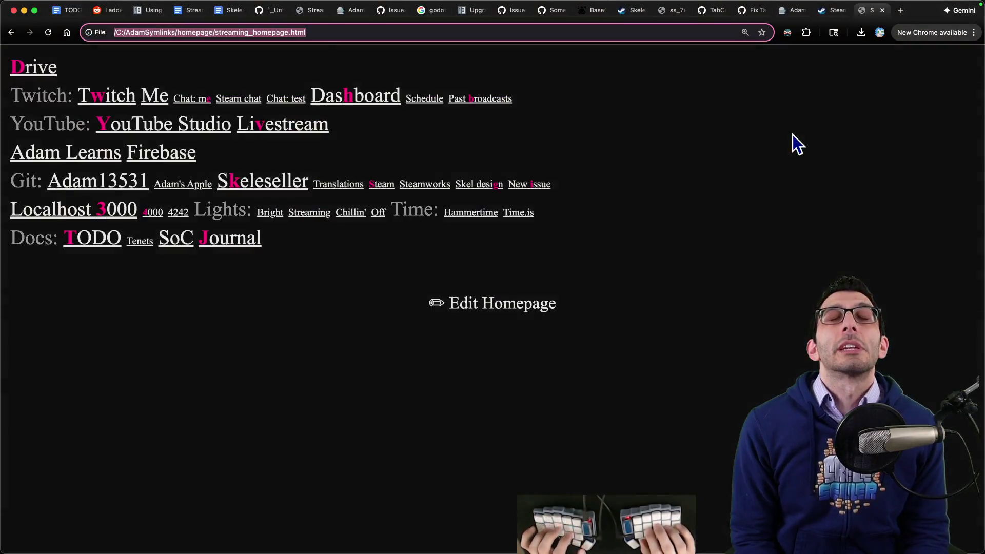
{"action": "key", "text": "t"}
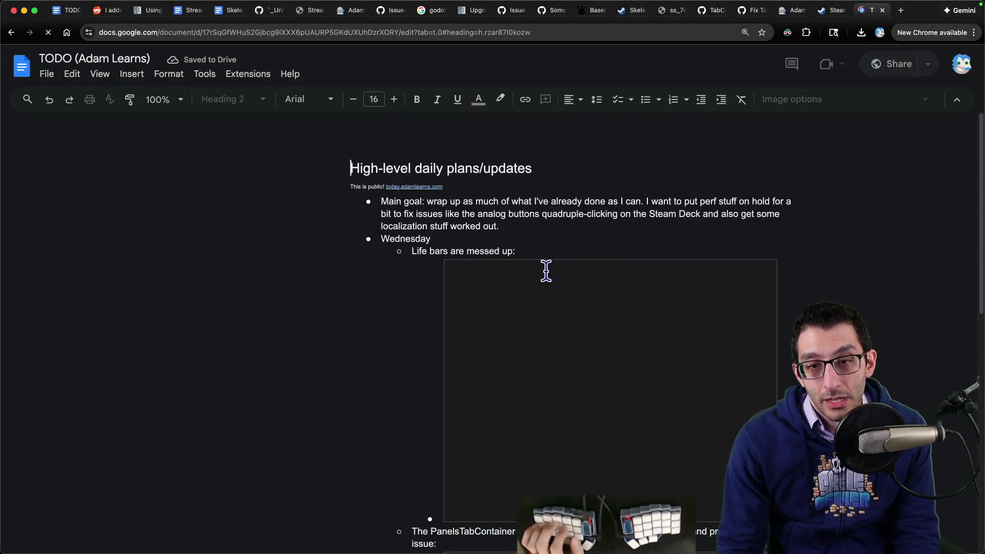
{"action": "scroll", "coordinate": [532, 304], "scroll_direction": "down", "scroll_amount": 2}
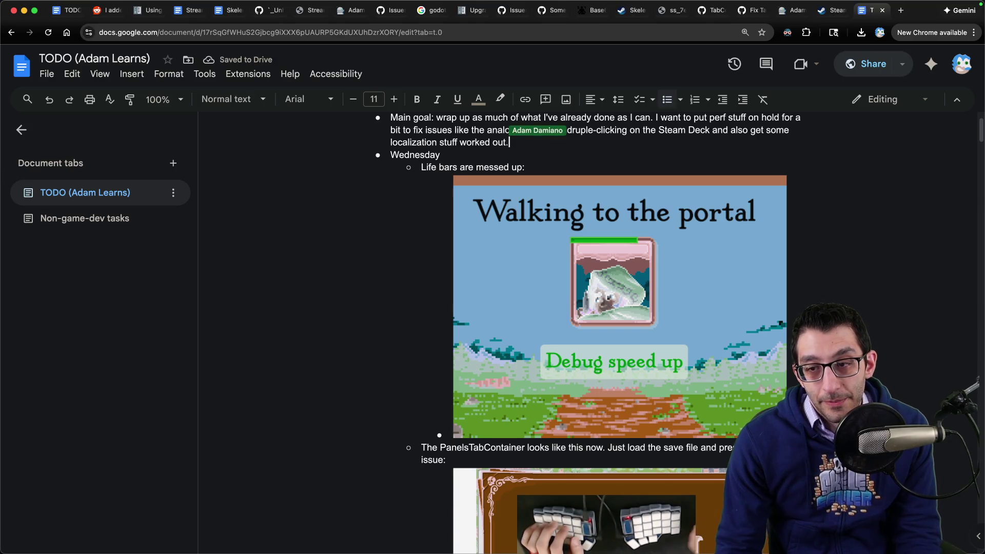
{"action": "key", "text": "Return"}
{"action": "key", "text": "Tab"}
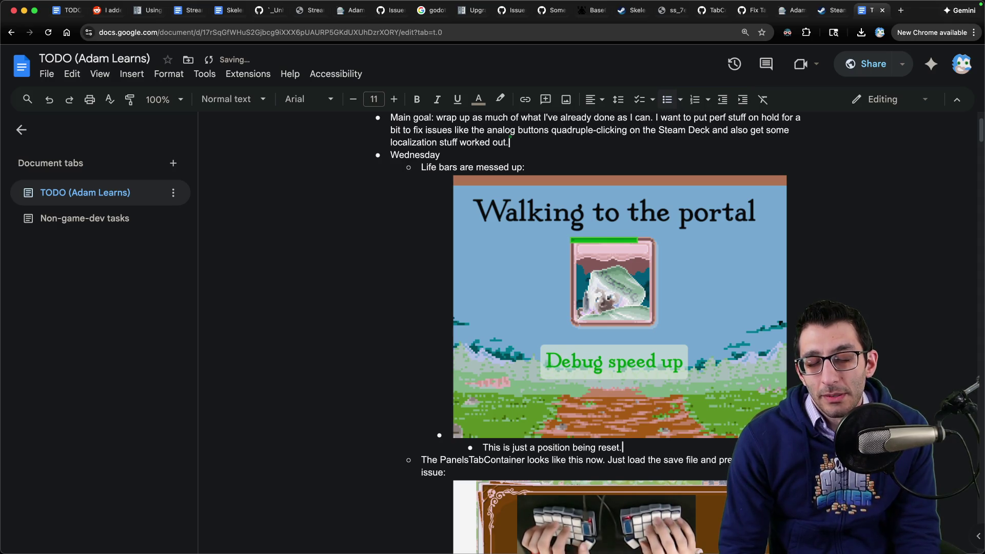
{"action": "key", "text": "super+t"}
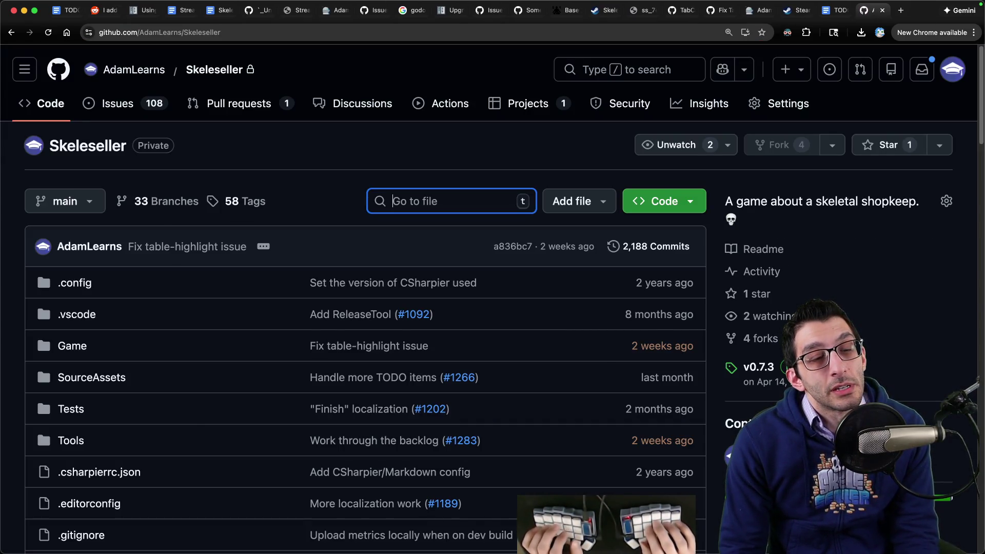
- Find and open PartyMember.tscn through the Skeleseller repository's file search
{"action": "type", "text": "partymember.tr"}
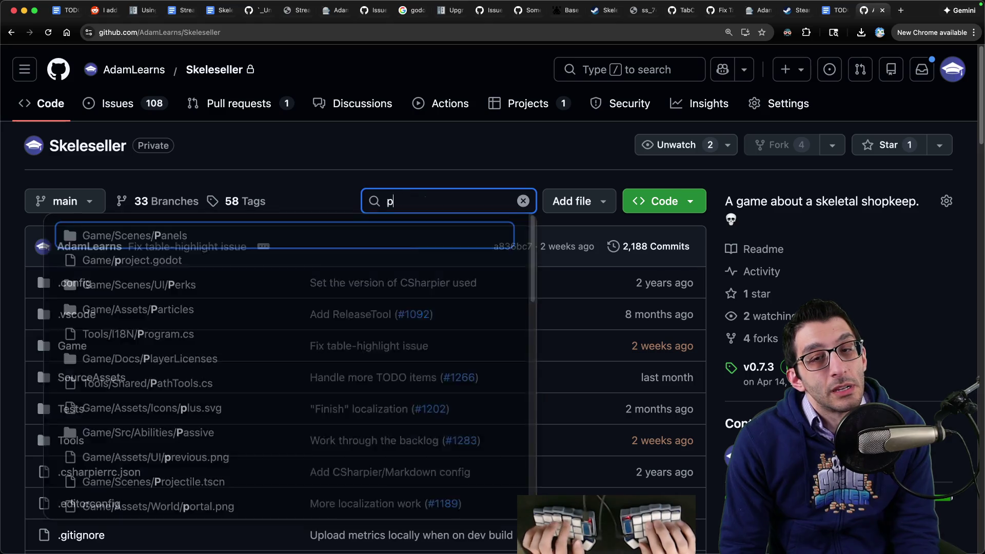
{"action": "key", "text": "BackSpace"}
{"action": "type", "text": "scn"}
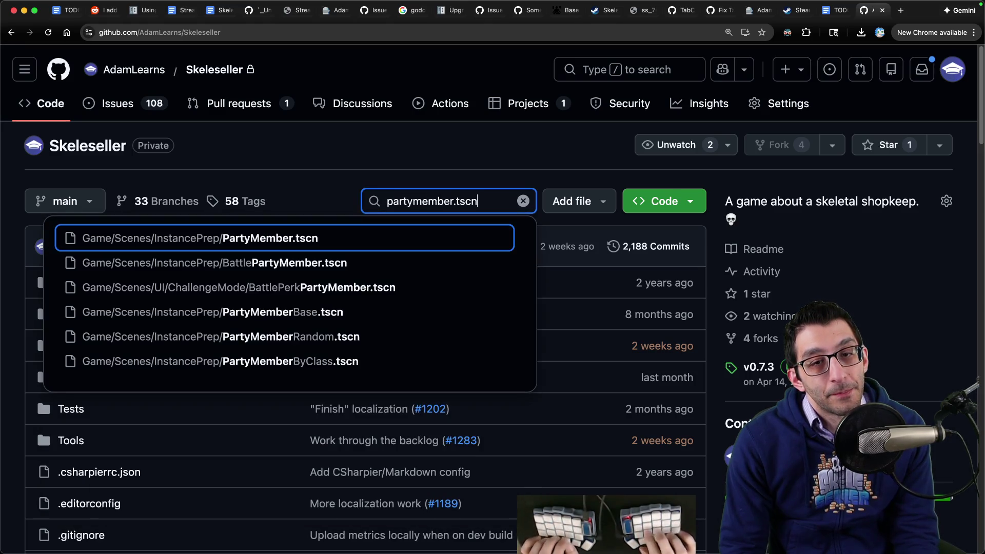
{"action": "key", "text": "Return"}
- Search the scene file for 'position' and scroll through its contents
{"action": "scroll", "coordinate": [439, 325], "scroll_direction": "down", "scroll_amount": 5}
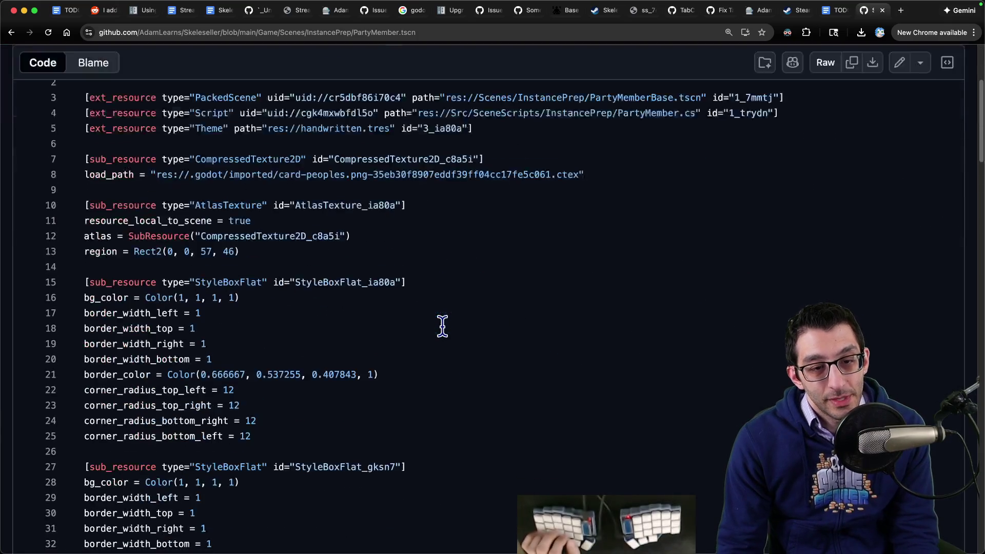
{"action": "type", "text": "position"}
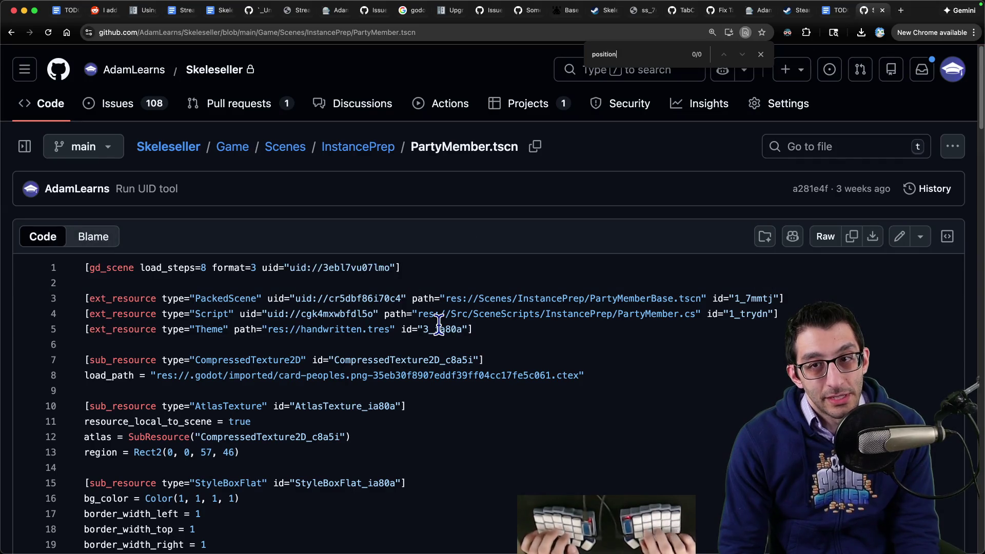
{"action": "key", "text": "Escape"}
{"action": "scroll", "coordinate": [421, 323], "scroll_direction": "down", "scroll_amount": 8}
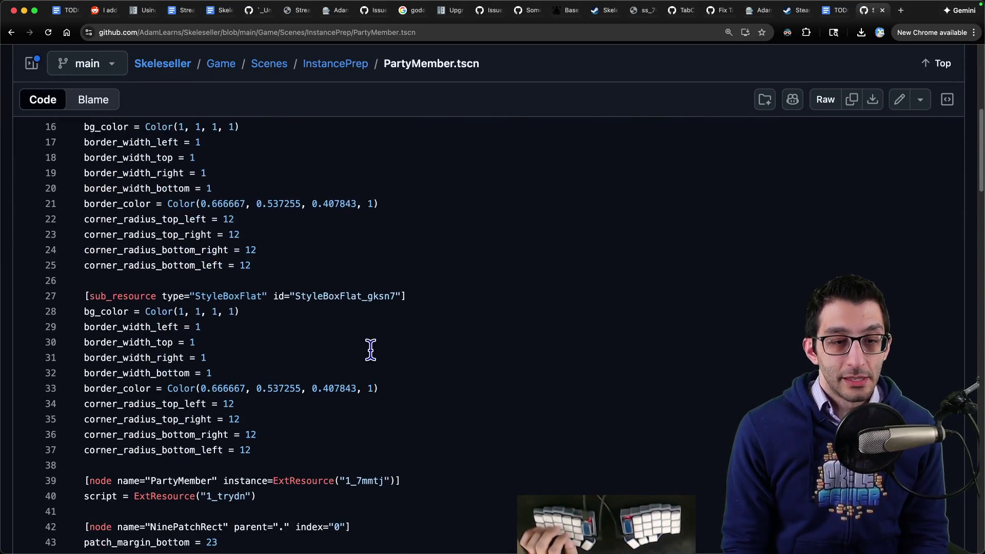
{"action": "scroll", "coordinate": [371, 350], "scroll_direction": "down", "scroll_amount": 10}
- Open and scroll through the uncommitted PartyMember.tscn diff in VS Code
{"action": "key", "text": "super+Tab"}
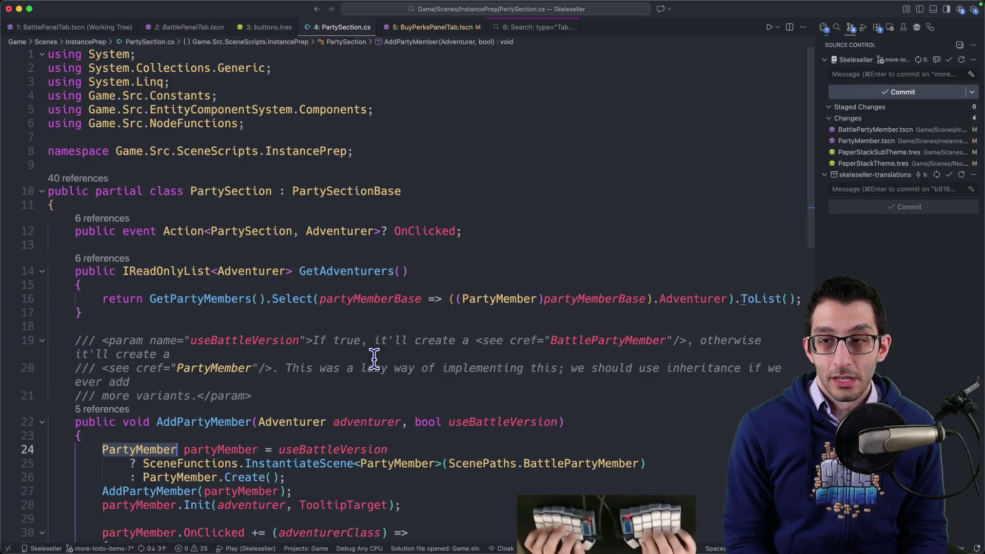
{"action": "left_click", "coordinate": [847, 143]}
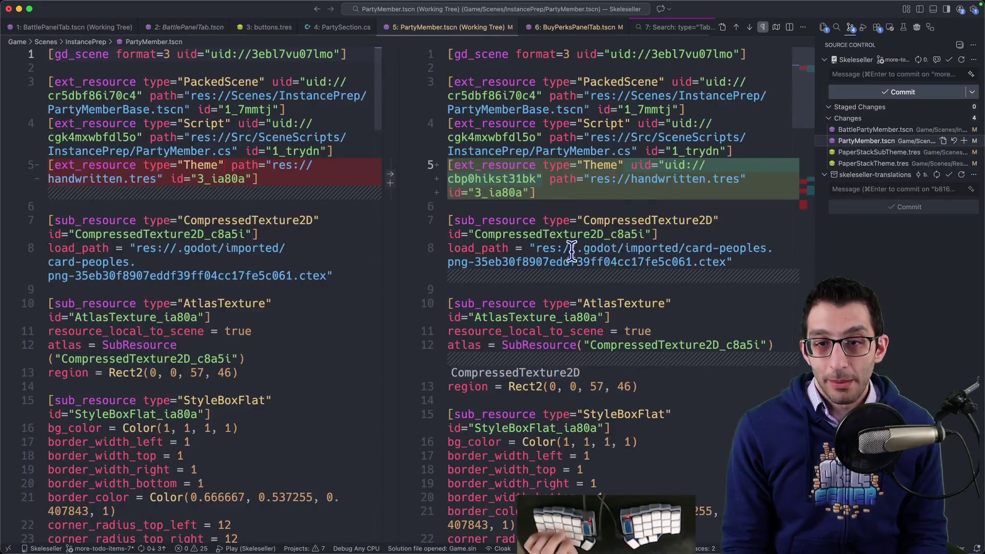
{"action": "scroll", "coordinate": [573, 267], "scroll_direction": "down", "scroll_amount": 15}
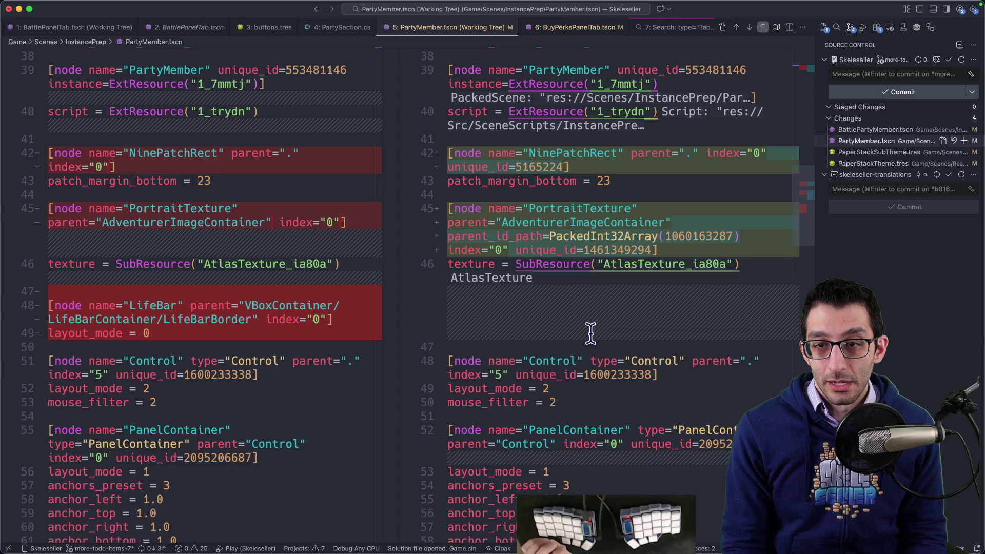
{"action": "scroll", "coordinate": [591, 327], "scroll_direction": "up", "scroll_amount": 15}
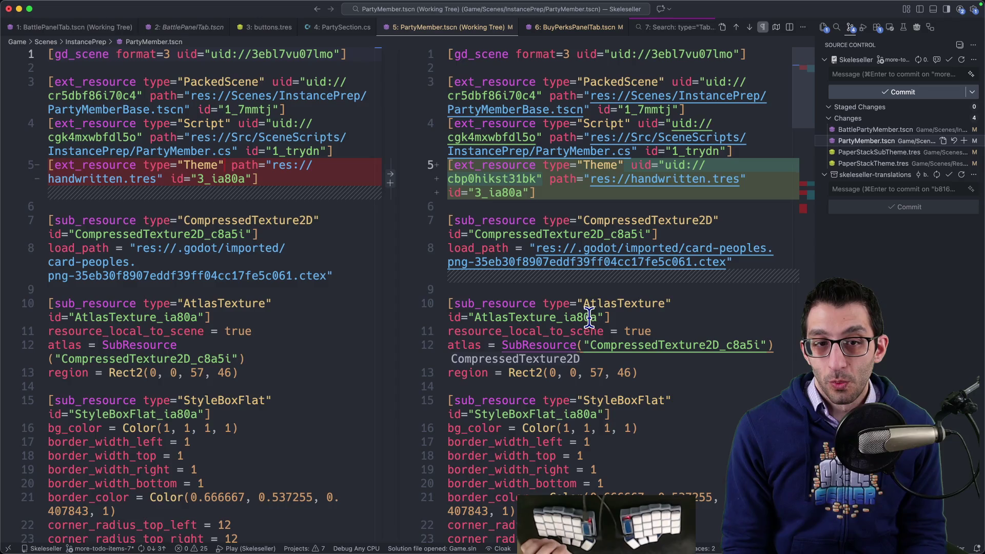
- Open the BattlePartyMember.tscn diff and scroll through its changes
{"action": "left_click", "coordinate": [872, 129]}
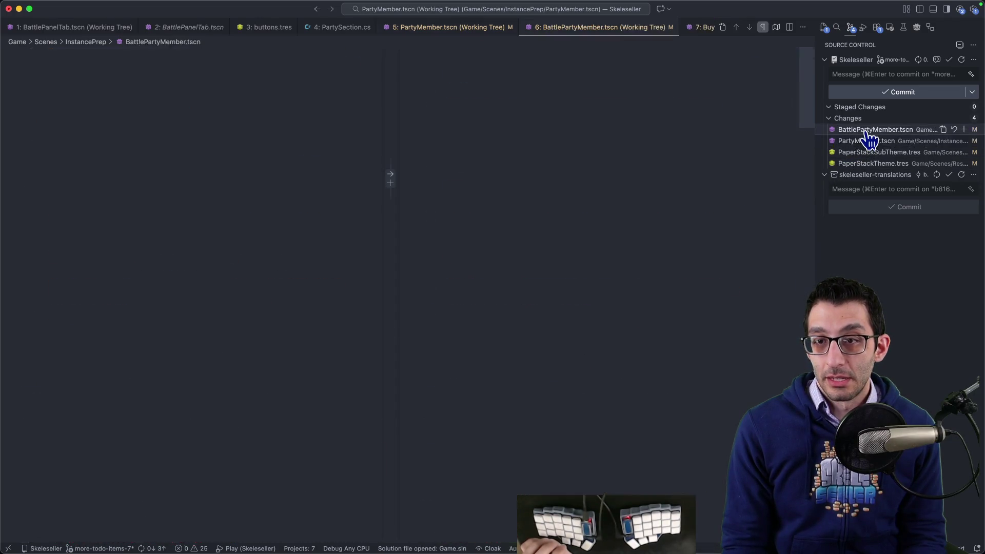
{"action": "mouse_move", "coordinate": [707, 528]}
{"action": "scroll", "coordinate": [683, 432], "scroll_direction": "down", "scroll_amount": 10}
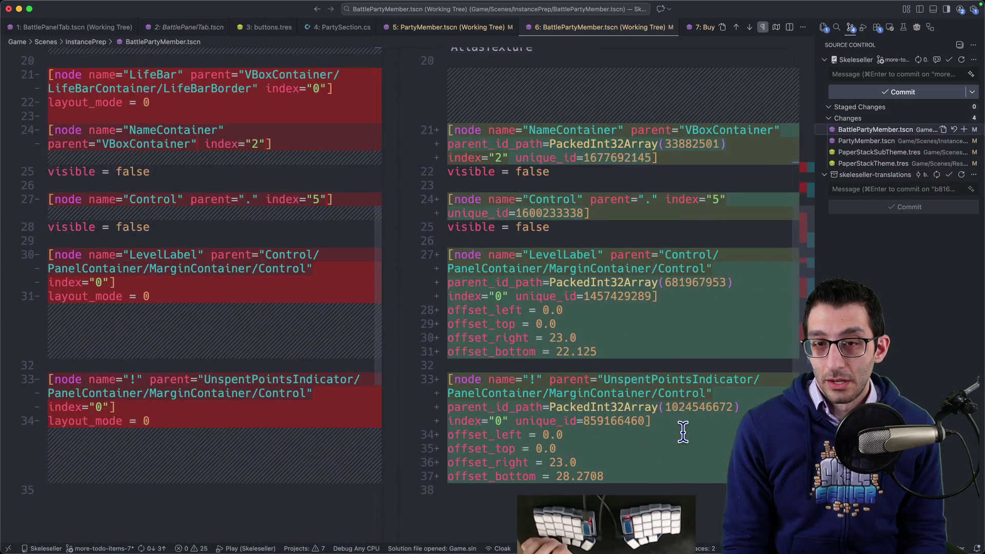
{"action": "scroll", "coordinate": [682, 432], "scroll_direction": "up", "scroll_amount": 5}
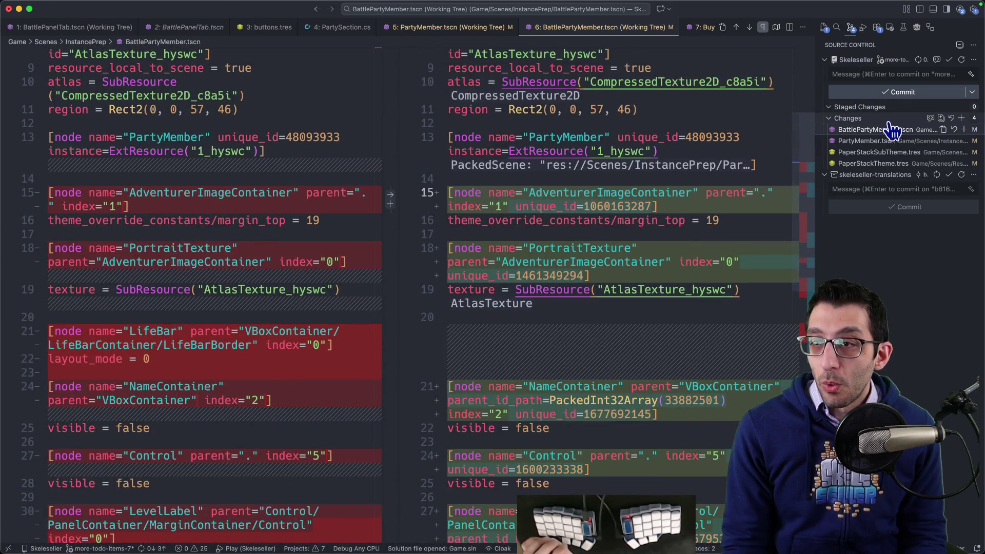
{"action": "mouse_move", "coordinate": [657, 528]}
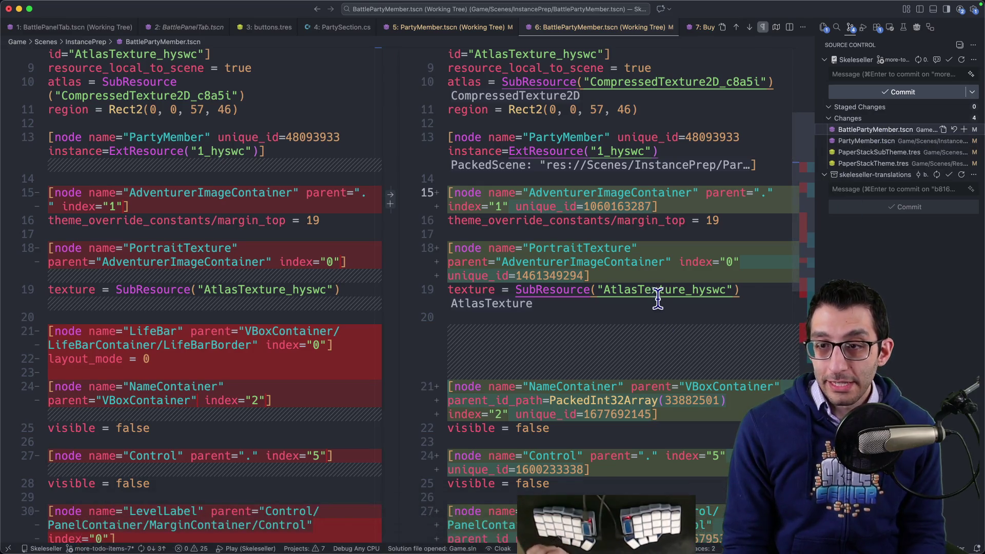
{"action": "scroll", "coordinate": [639, 297], "scroll_direction": "down", "scroll_amount": 2}
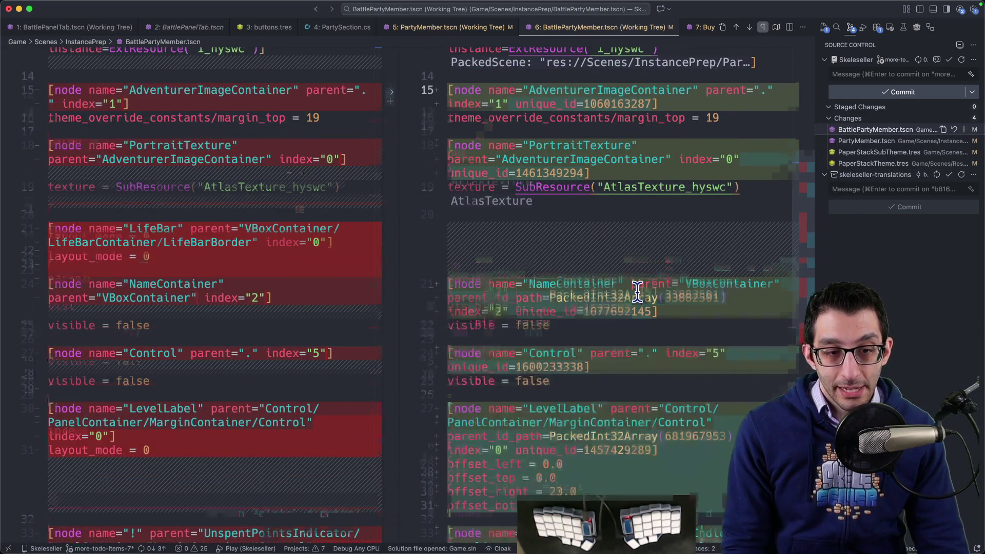
{"action": "scroll", "coordinate": [638, 297], "scroll_direction": "down", "scroll_amount": 5}
{"action": "scroll", "coordinate": [660, 277], "scroll_direction": "up", "scroll_amount": 10}
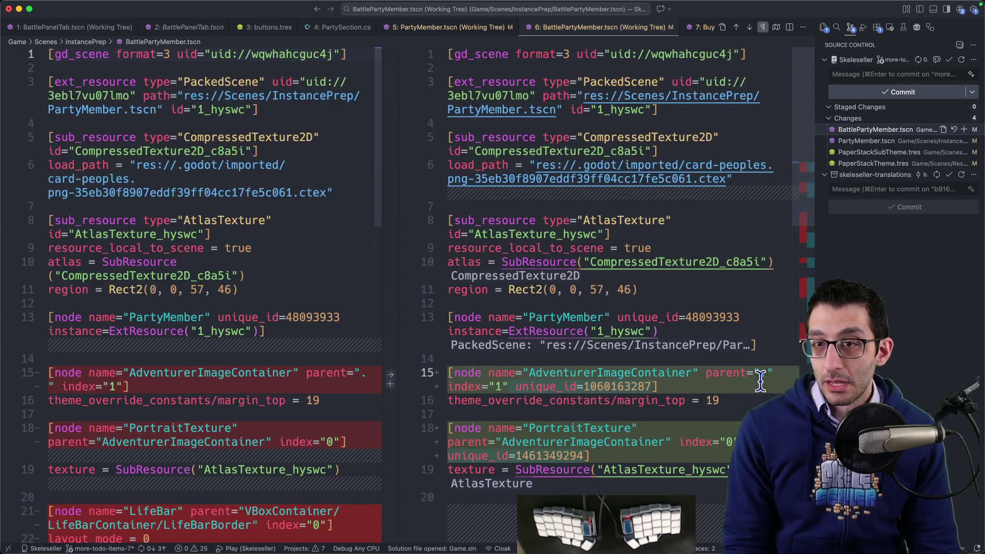
- In Godot, inspect the LifeBar, LifeBarBorder and LifeBarContainer nodes in the Scene tree
{"action": "mouse_move", "coordinate": [615, 551]}
{"action": "left_click", "coordinate": [606, 522]}
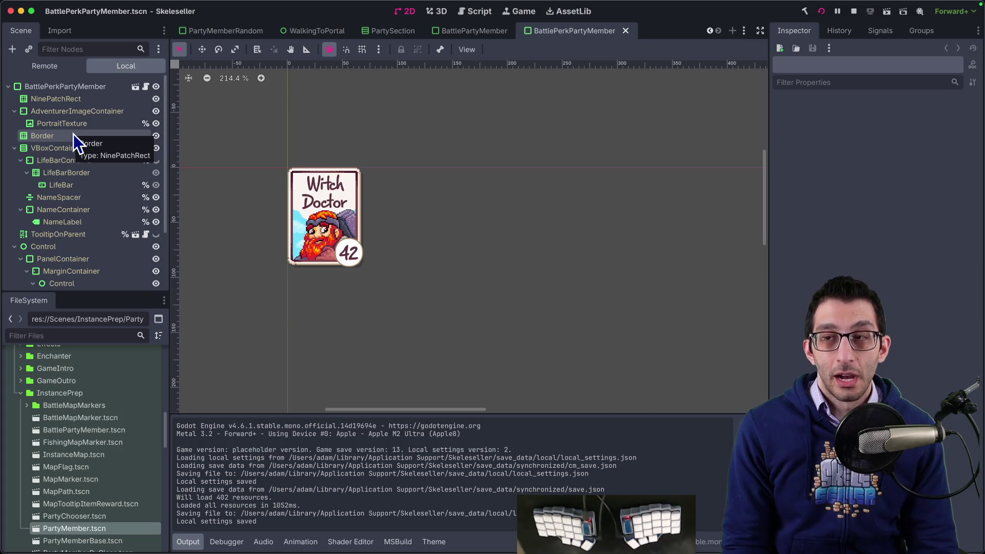
{"action": "left_click", "coordinate": [76, 187]}
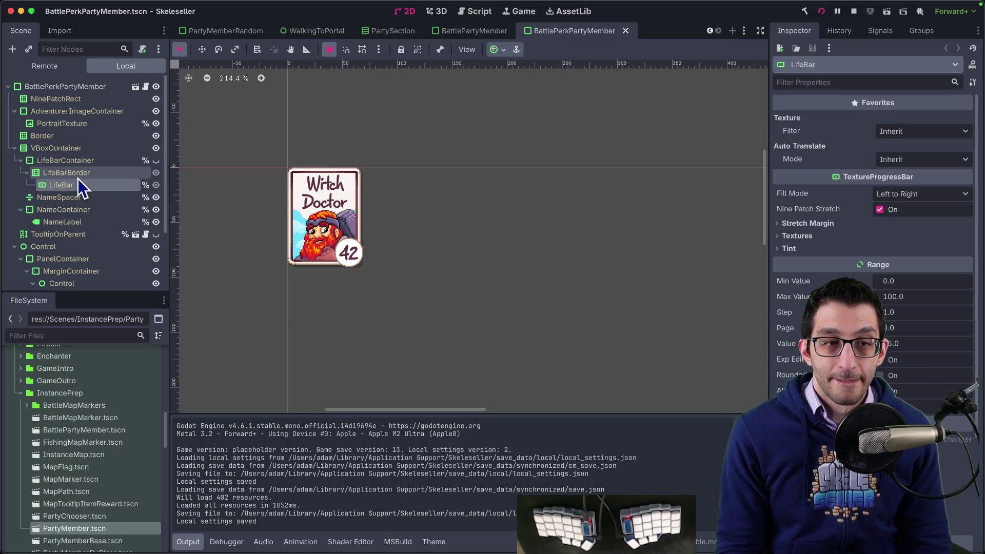
{"action": "left_click", "coordinate": [78, 178]}
{"action": "left_click", "coordinate": [78, 165]}
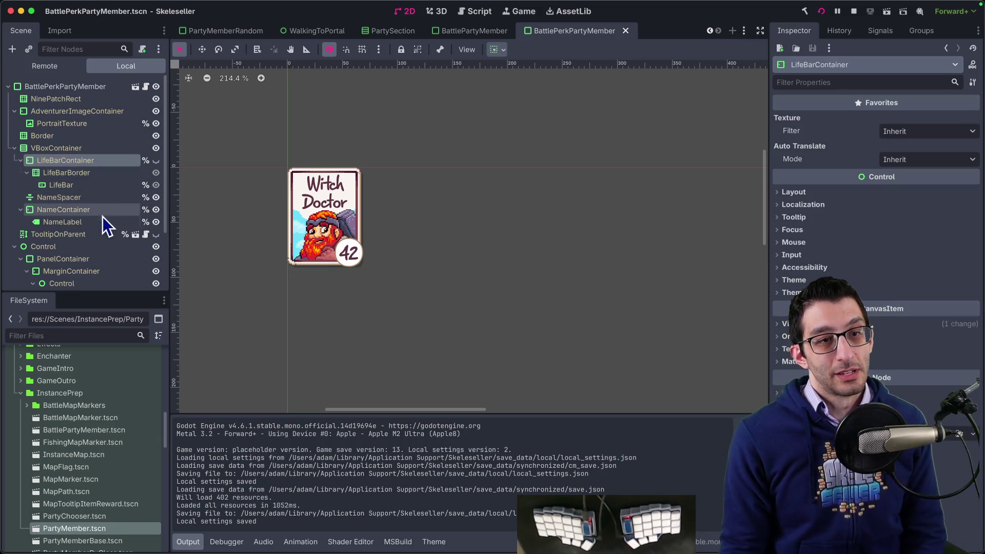
{"action": "left_click", "coordinate": [74, 186]}
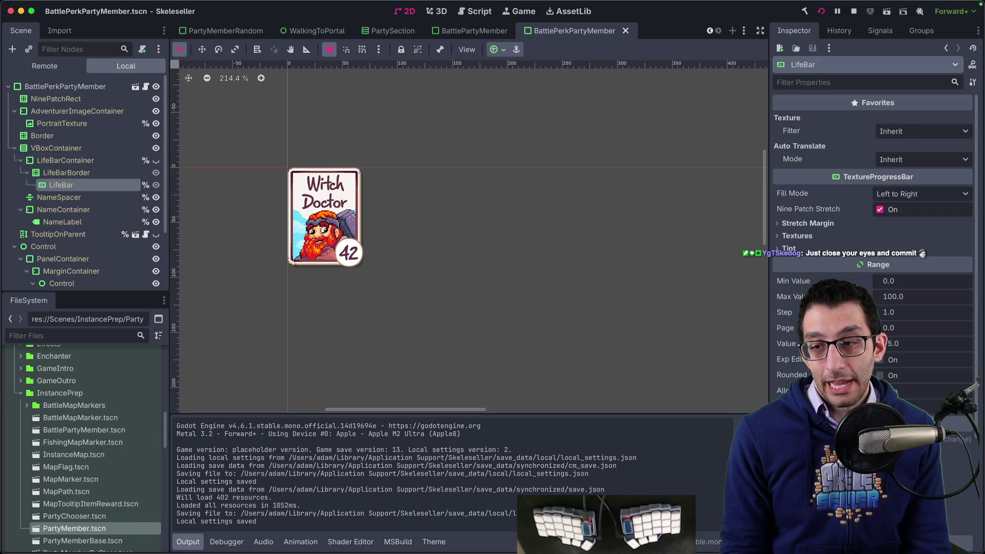
- Expand LifeBar's Inspector Layout section, view the BattlePartyMember scene, then return to VS Code
{"action": "scroll", "coordinate": [872, 231], "scroll_direction": "down", "scroll_amount": 3}
{"action": "left_click", "coordinate": [793, 290]}
{"action": "scroll", "coordinate": [872, 231], "scroll_direction": "down", "scroll_amount": 2}
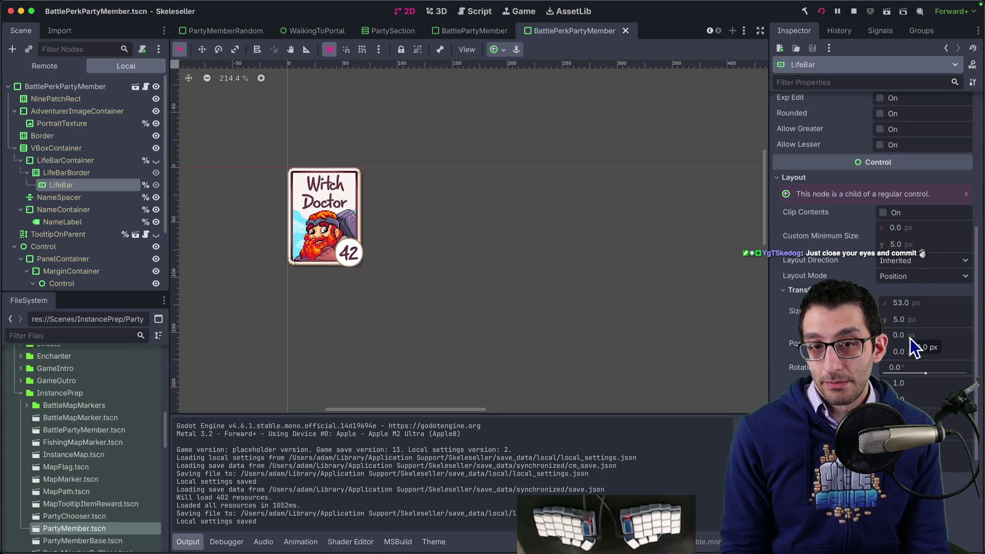
{"action": "left_click", "coordinate": [480, 30]}
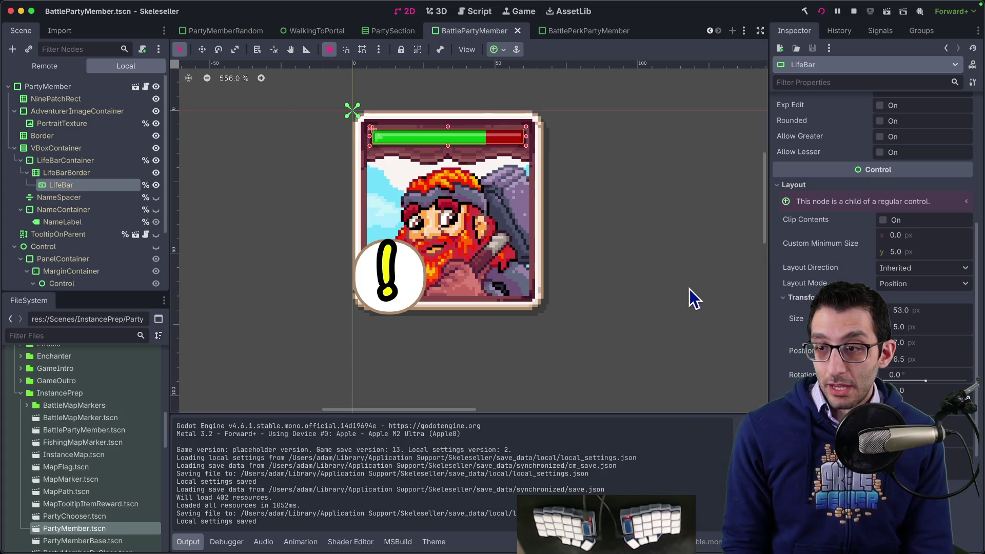
{"action": "mouse_move", "coordinate": [809, 351]}
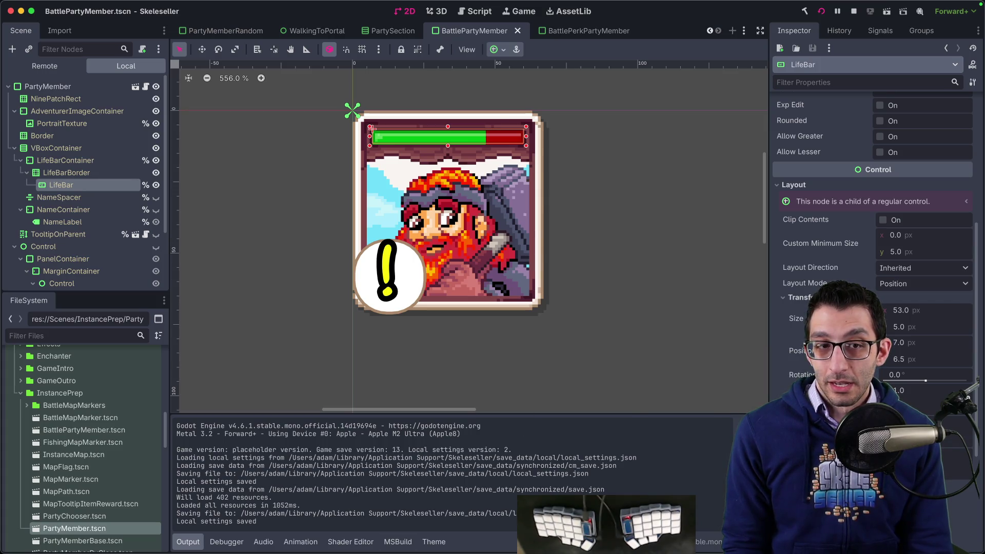
{"action": "left_click", "coordinate": [193, 541]}
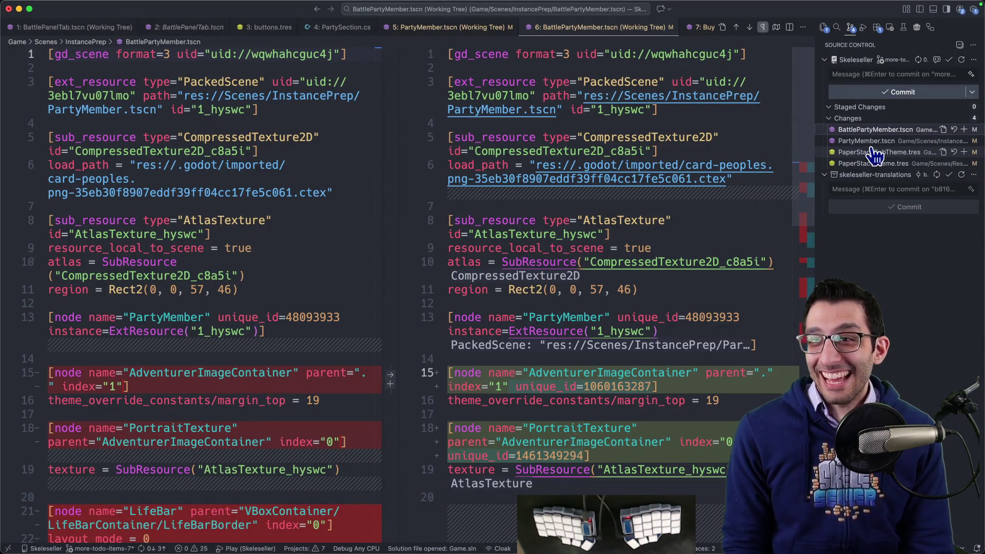
- Reopen PartyMember.tscn in Godot via the quick scene search to see the Witch Doctor card
{"action": "mouse_move", "coordinate": [708, 547]}
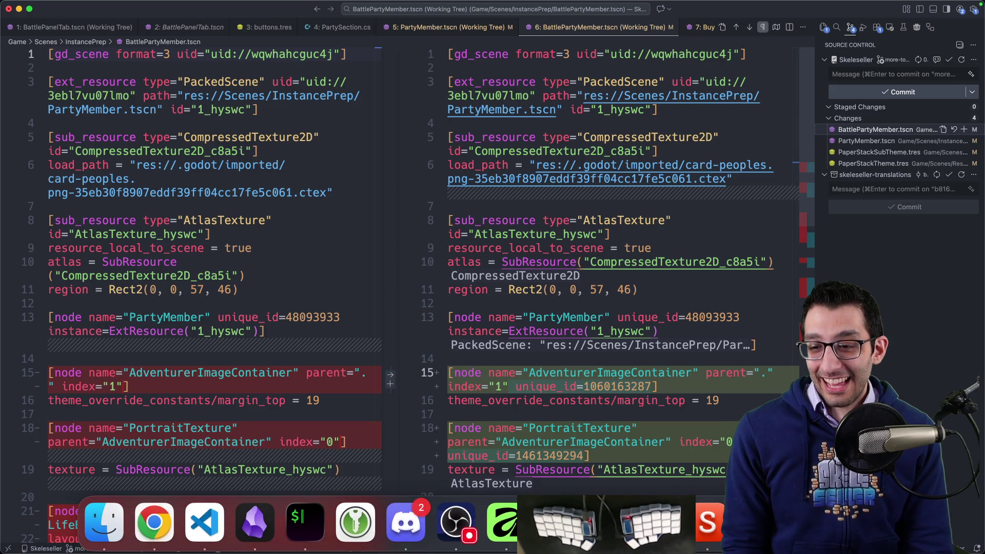
{"action": "key", "text": "super+Tab"}
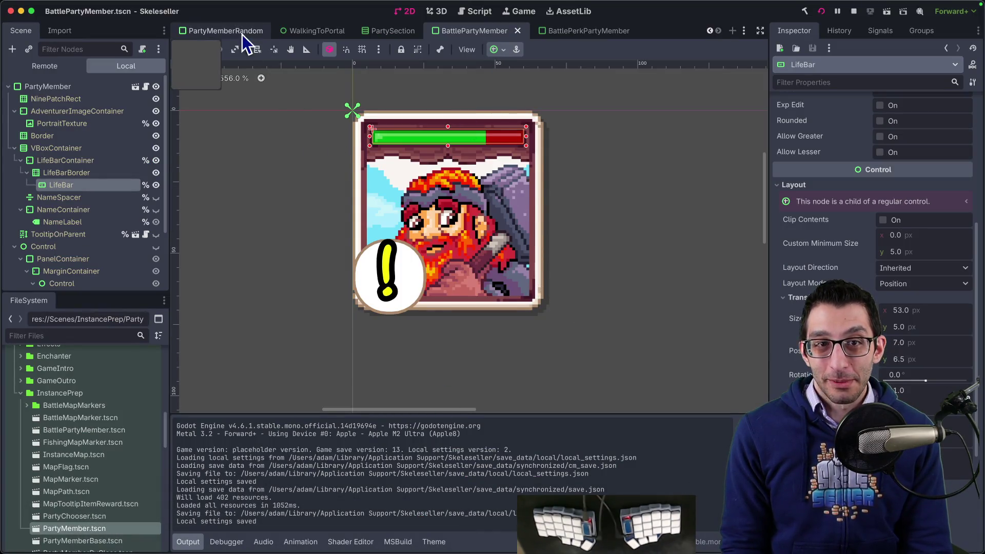
{"action": "scroll", "coordinate": [242, 35], "scroll_direction": "up", "scroll_amount": 5}
{"action": "scroll", "coordinate": [339, 33], "scroll_direction": "up", "scroll_amount": 2}
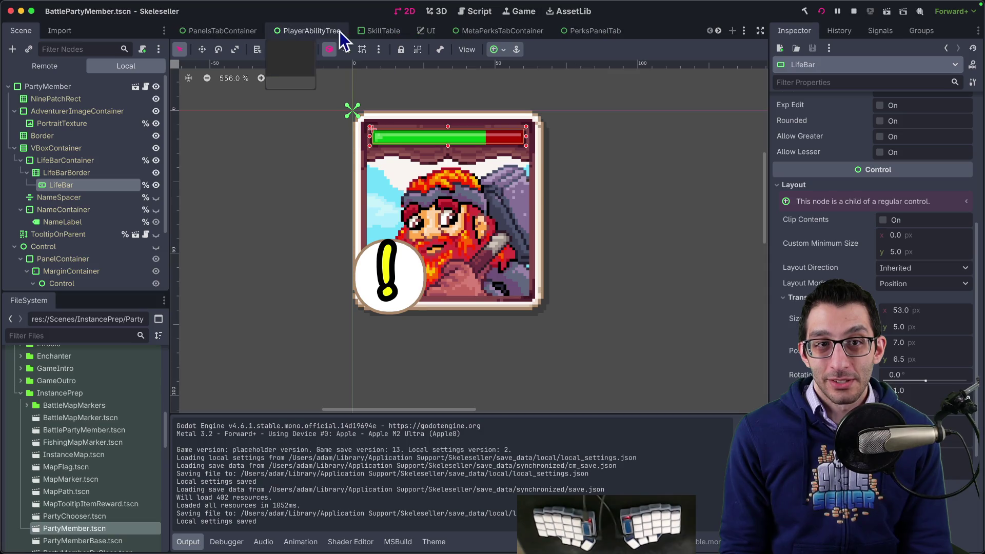
{"action": "key", "text": "super+shift+o"}
{"action": "type", "text": "pa"}
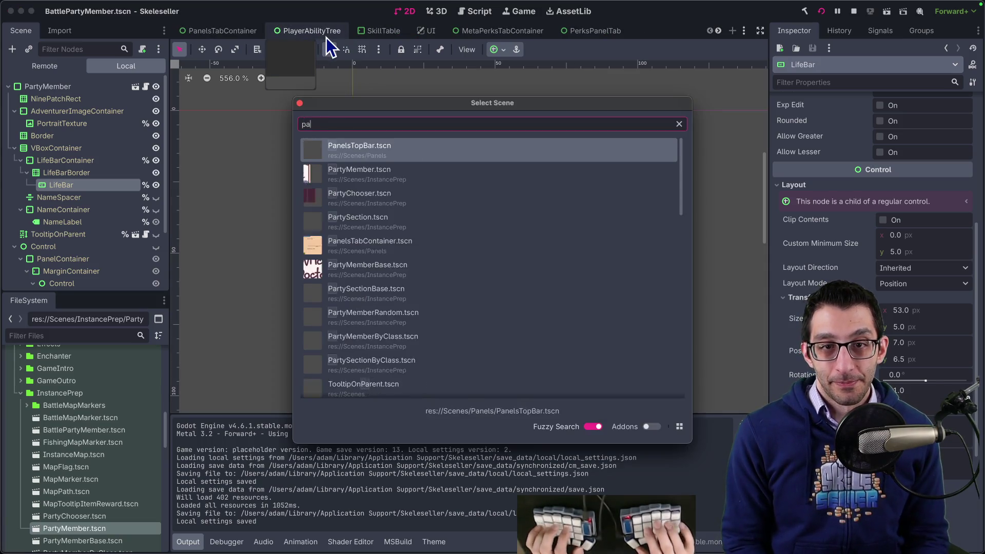
{"action": "type", "text": "rtymember"}
{"action": "key", "text": "Return"}
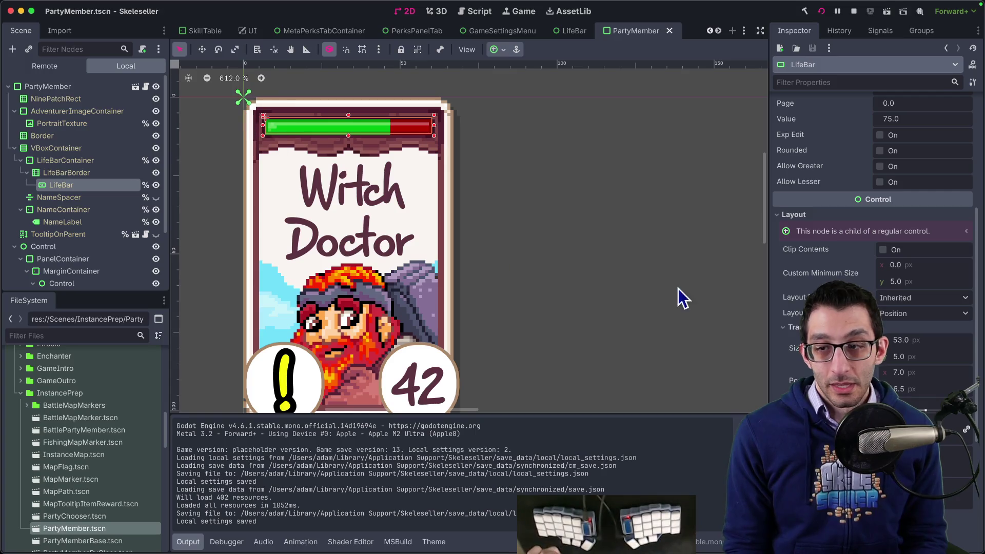
- Open PartyMember.tscn's working-tree diff from Source Control
{"action": "key", "text": "super+Tab"}
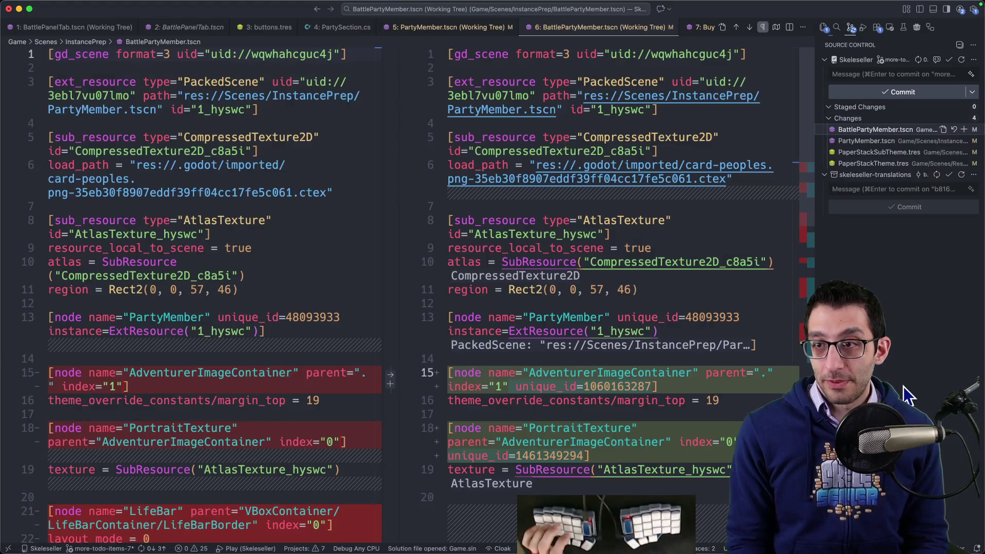
{"action": "left_click", "coordinate": [892, 141]}
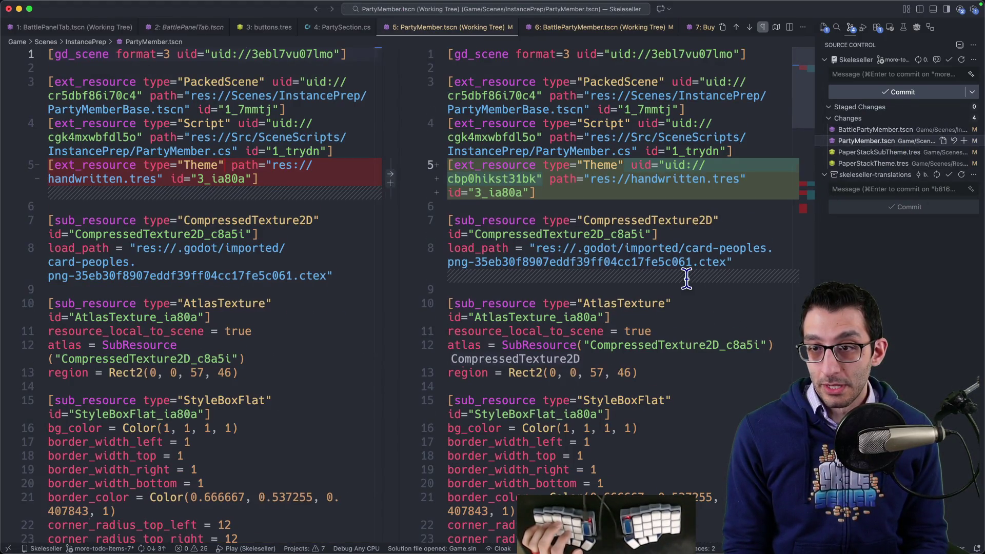
{"action": "scroll", "coordinate": [686, 278], "scroll_direction": "down", "scroll_amount": 10}
{"action": "key", "text": "super"}
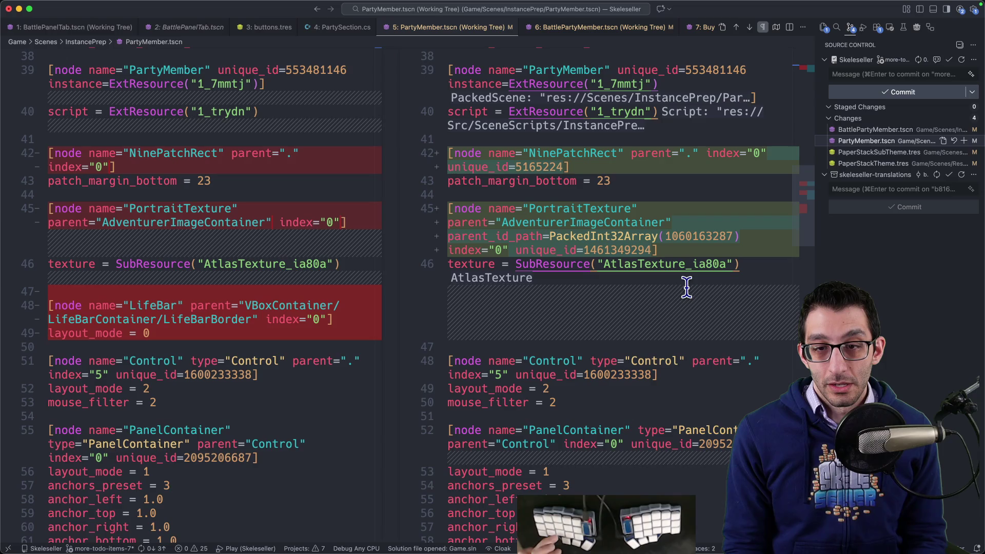
- Select the removed LifeBar lines 48–49 and its layout_mode = 0 line in the left pane
{"action": "left_click_drag", "start_coordinate": [151, 334], "coordinate": [28, 306]}
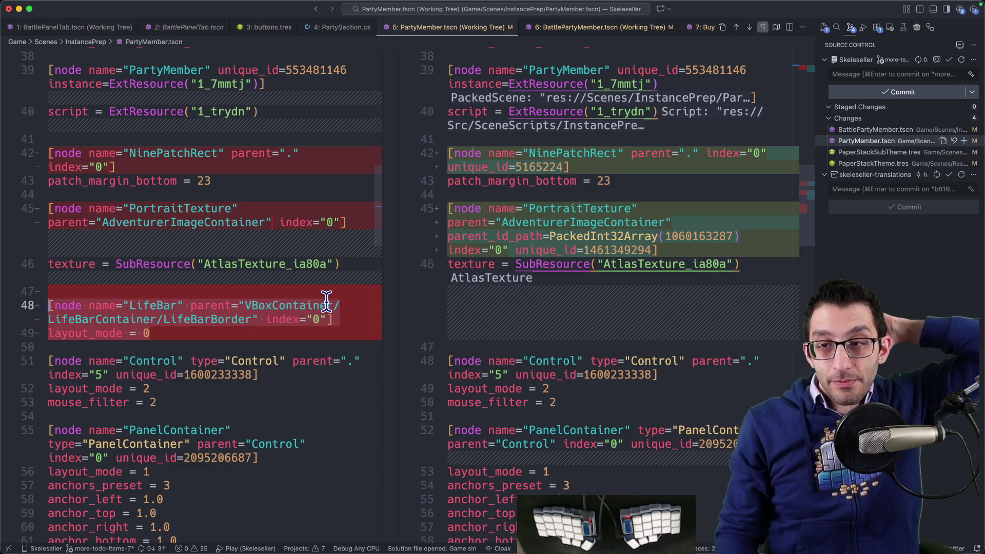
{"action": "left_click", "coordinate": [242, 338]}
{"action": "left_click_drag", "start_coordinate": [242, 339], "coordinate": [17, 302]}
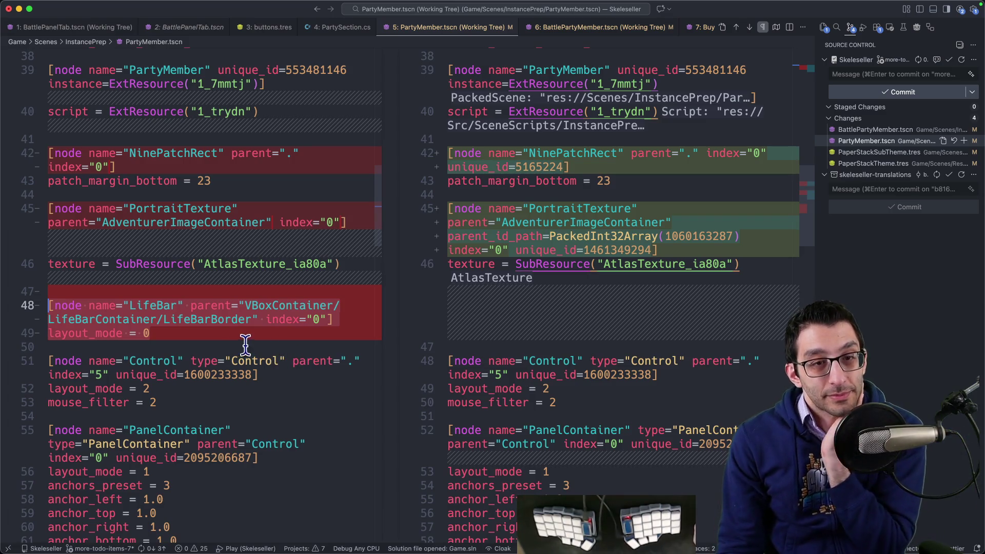
{"action": "left_click_drag", "start_coordinate": [170, 339], "coordinate": [28, 336]}
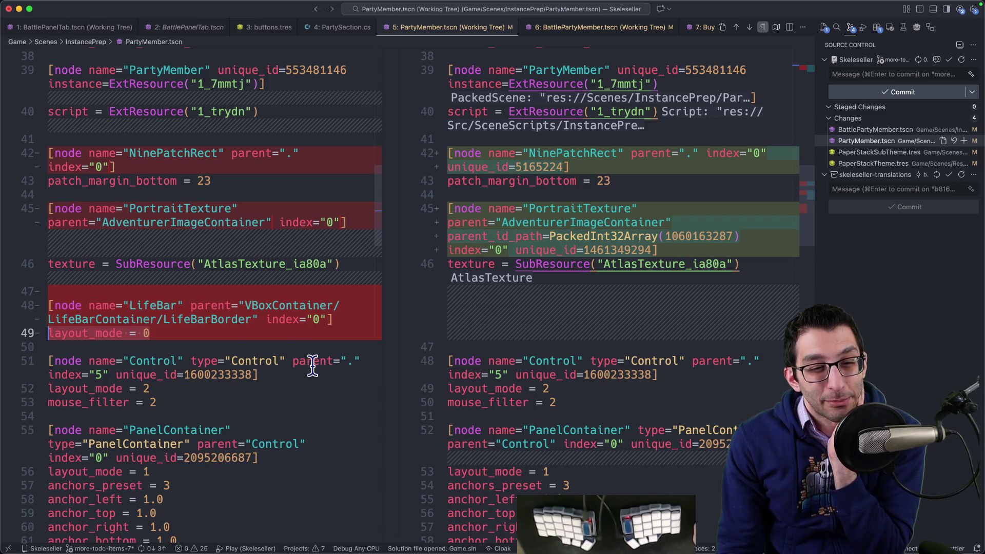
{"action": "mouse_move", "coordinate": [556, 517]}
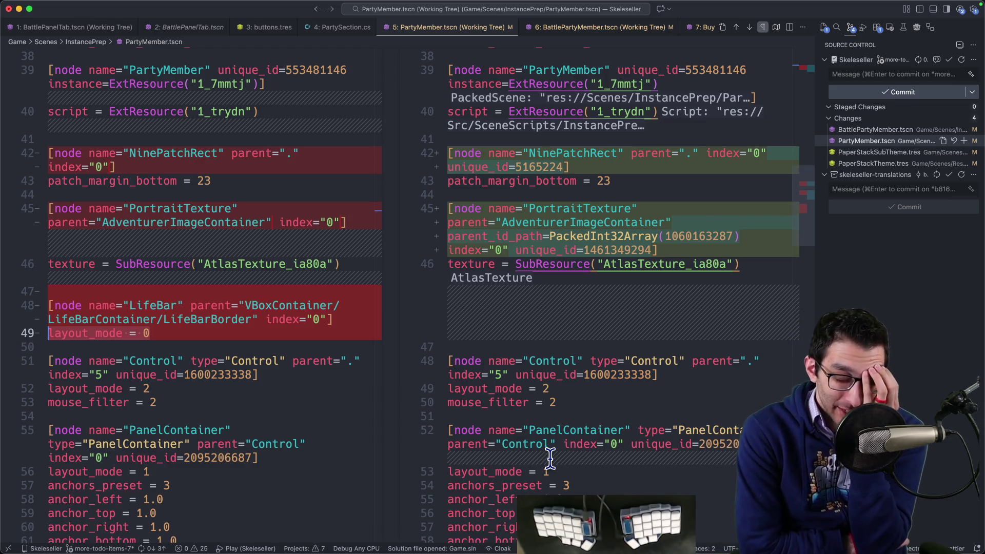
- Go to the Skeleseller repository on GitHub and switch to the more-todo-items-7 branch
{"action": "key", "text": "super+Tab"}
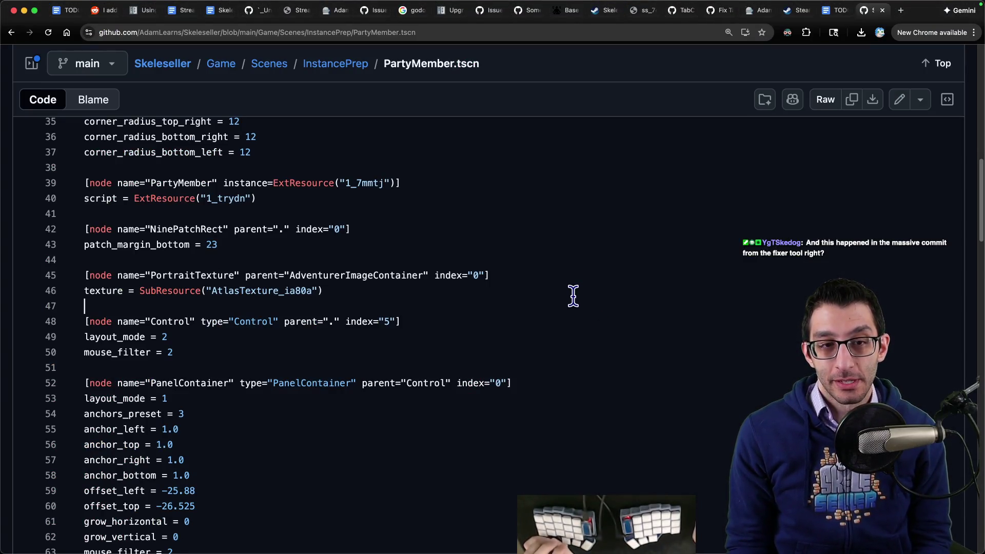
{"action": "key", "text": "super+t"}
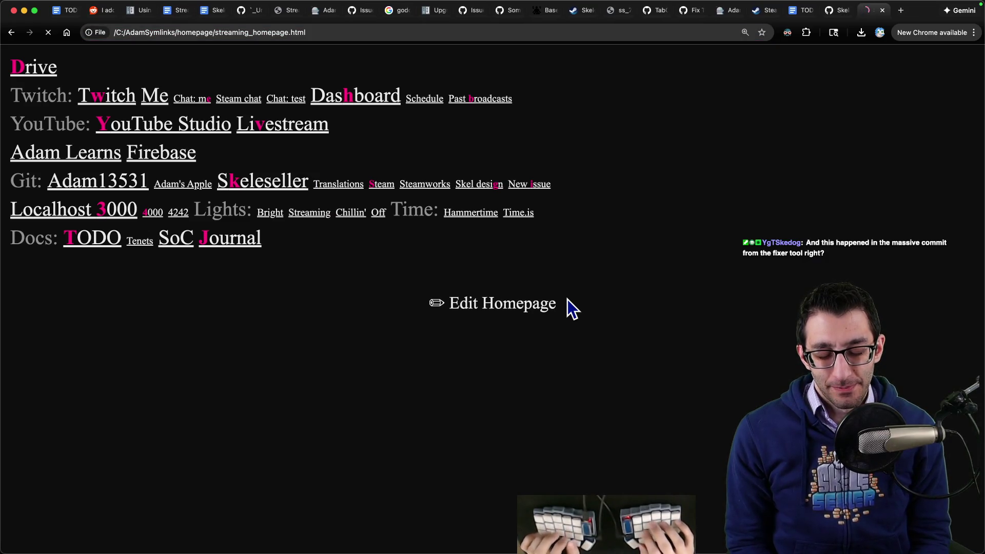
{"action": "key", "text": "s"}
{"action": "key", "text": "k"}
{"action": "left_click", "coordinate": [80, 202]}
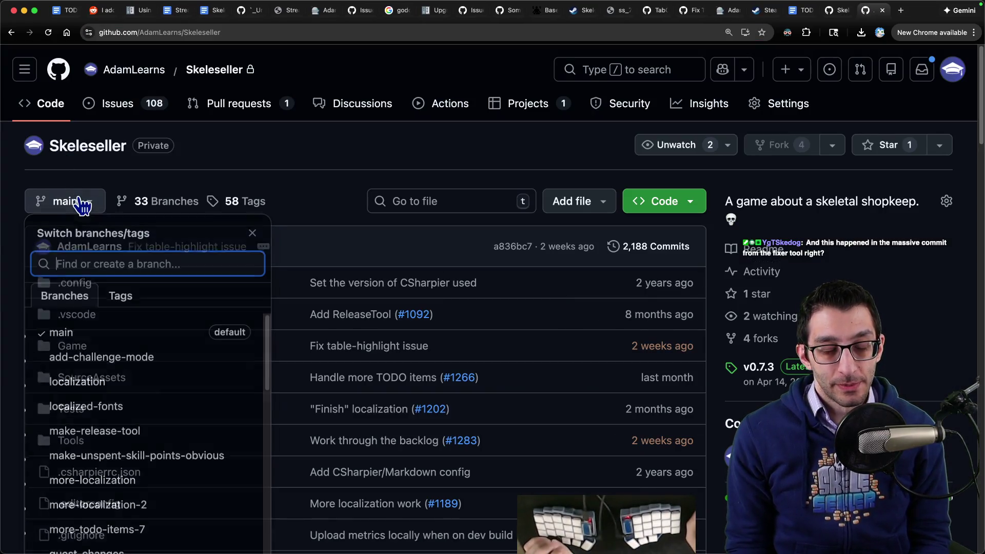
{"action": "type", "text": "more"}
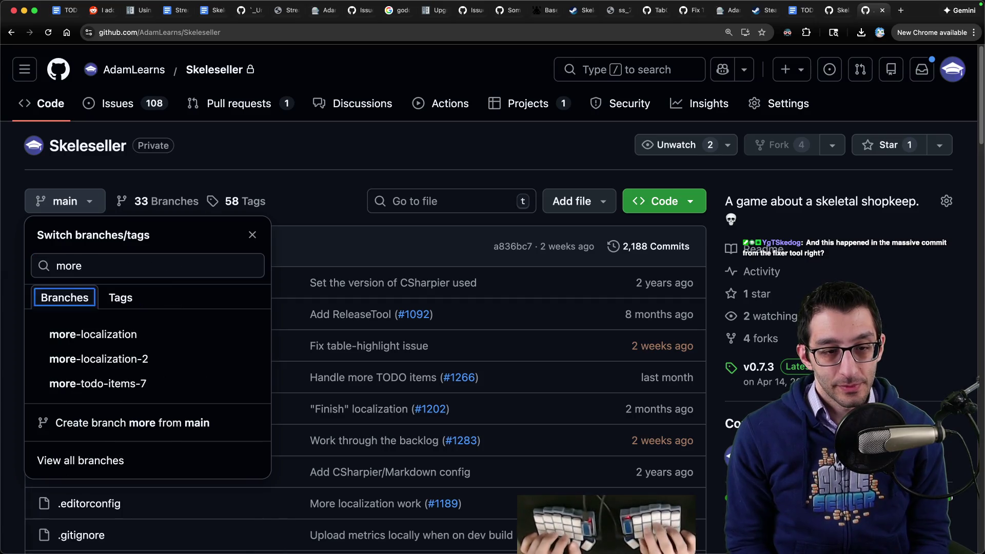
{"action": "key", "text": "Down"}
{"action": "key", "text": "Down"}
{"action": "key", "text": "Down"}
{"action": "key", "text": "Return"}
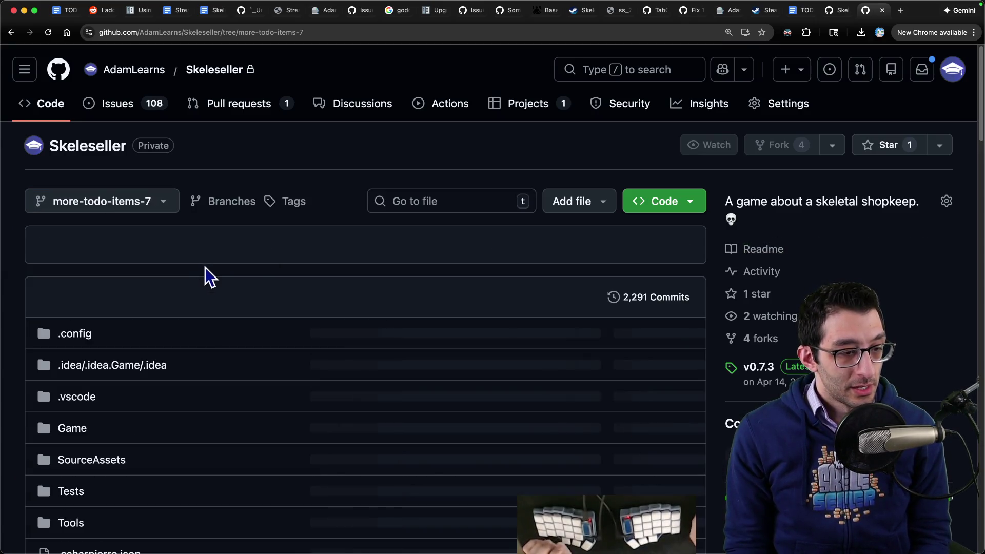
- List the 103 commits ahead of main, load more twice, and open the Run "Upgrade Project Files..." commit
{"action": "left_click", "coordinate": [181, 246]}
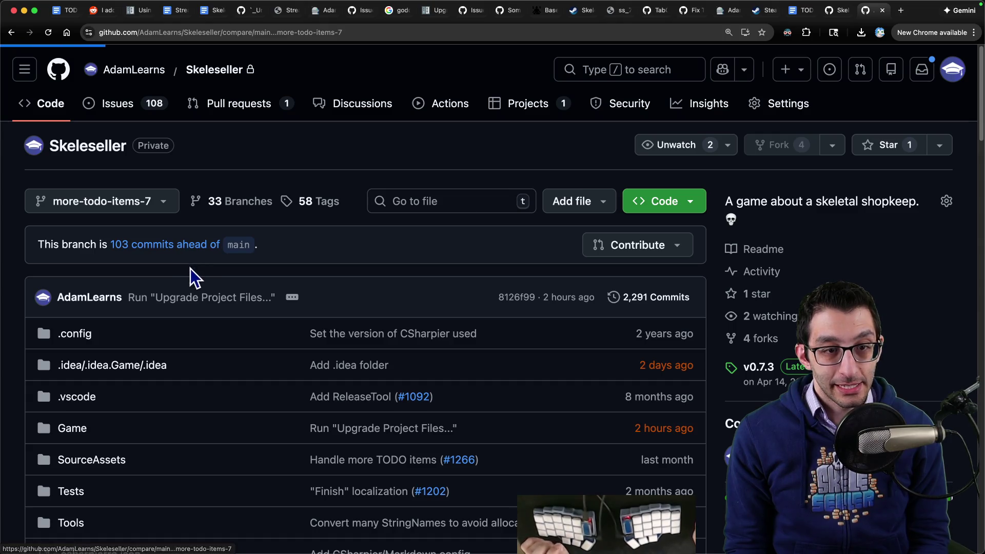
{"action": "scroll", "coordinate": [204, 310], "scroll_direction": "down", "scroll_amount": 15}
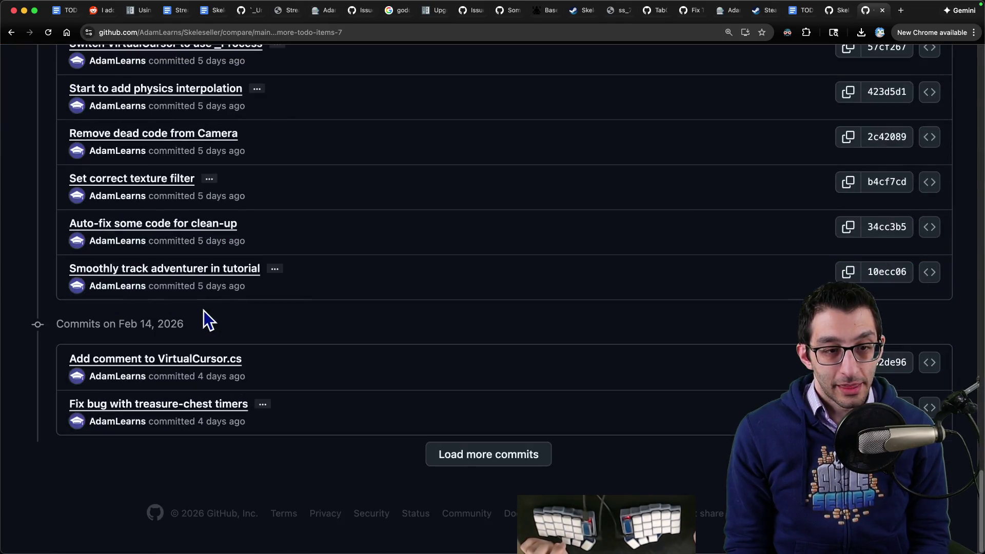
{"action": "left_click", "coordinate": [464, 453]}
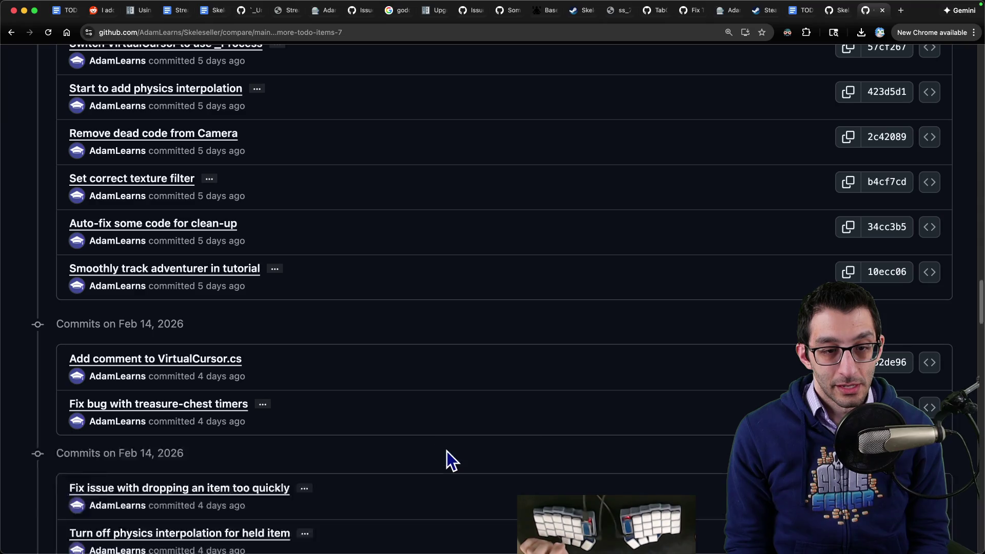
{"action": "scroll", "coordinate": [448, 457], "scroll_direction": "down", "scroll_amount": 10}
{"action": "left_click", "coordinate": [447, 454]}
{"action": "scroll", "coordinate": [426, 445], "scroll_direction": "down", "scroll_amount": 3}
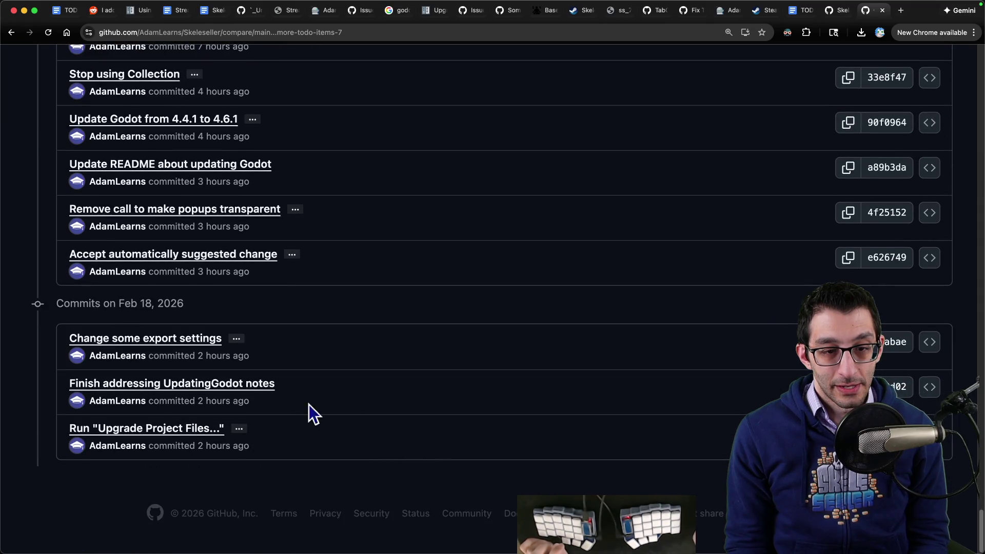
{"action": "left_click", "coordinate": [179, 435]}
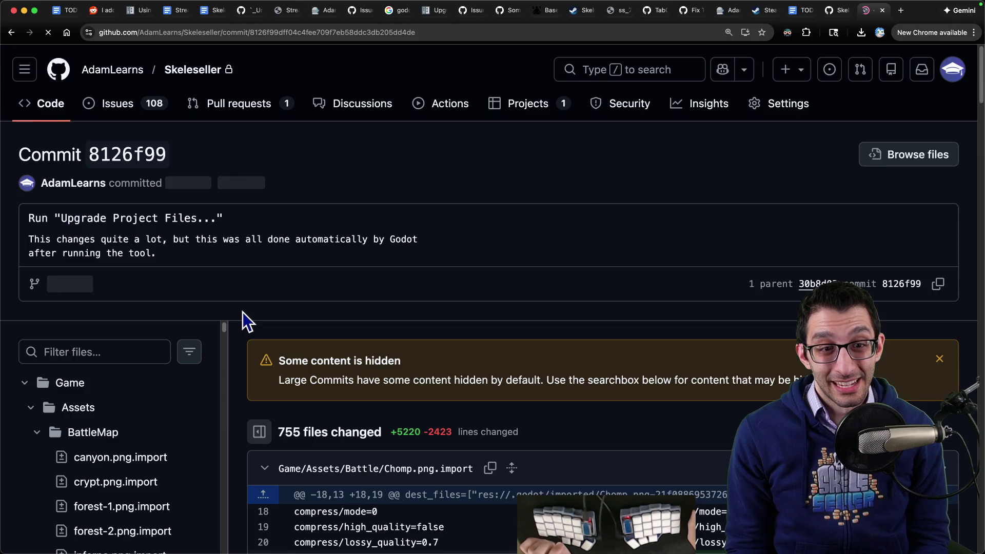
- Filter the commit's files for 'partymember' and review PartyMember.tscn's diff adding the LifeBar node
{"action": "scroll", "coordinate": [346, 304], "scroll_direction": "down", "scroll_amount": 5}
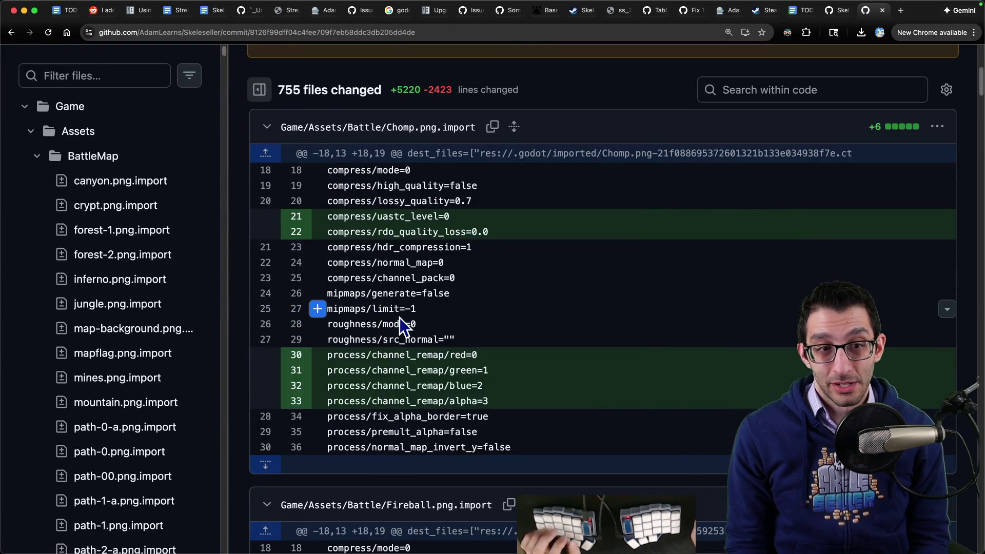
{"action": "left_click", "coordinate": [121, 77]}
{"action": "type", "text": "partymember"}
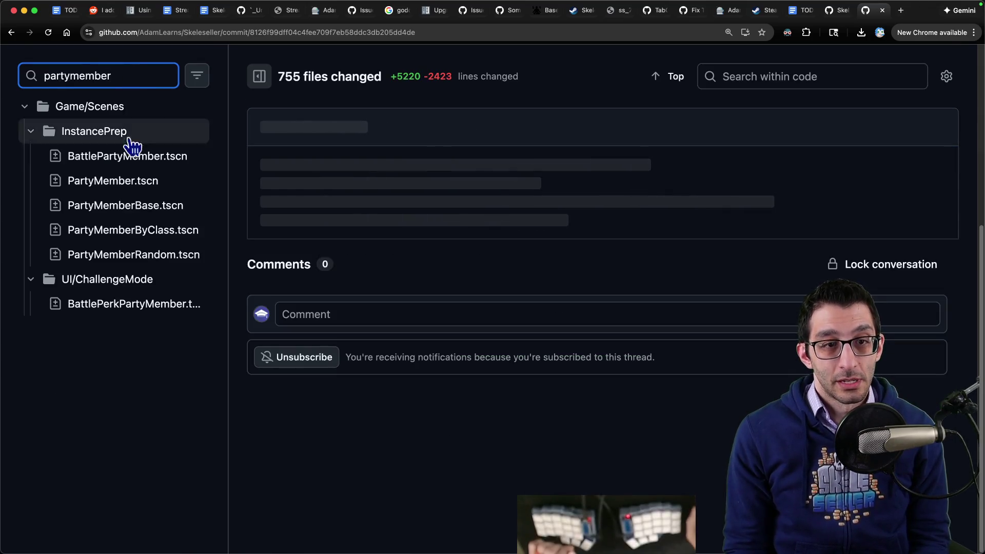
{"action": "left_click", "coordinate": [128, 182]}
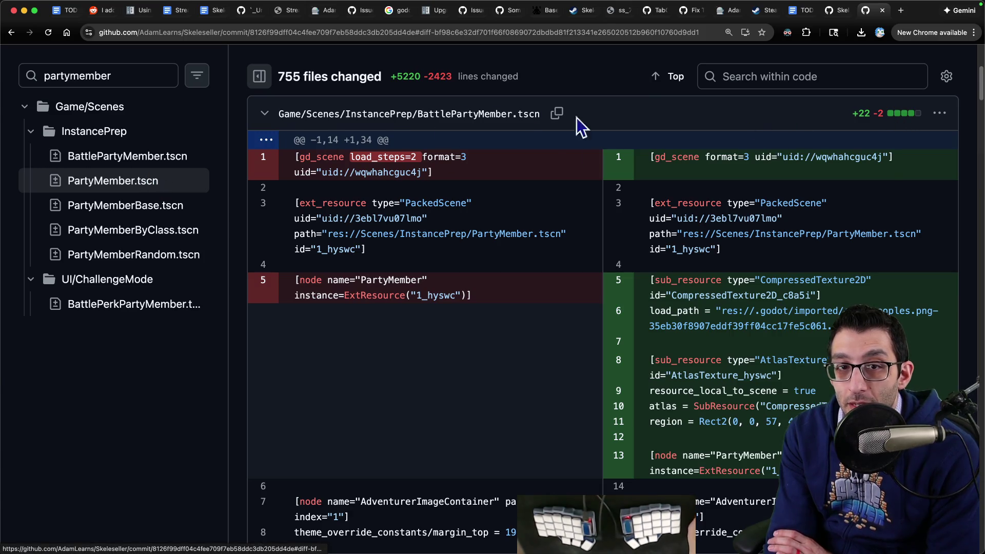
{"action": "left_click", "coordinate": [264, 114]}
{"action": "scroll", "coordinate": [563, 218], "scroll_direction": "down", "scroll_amount": 5}
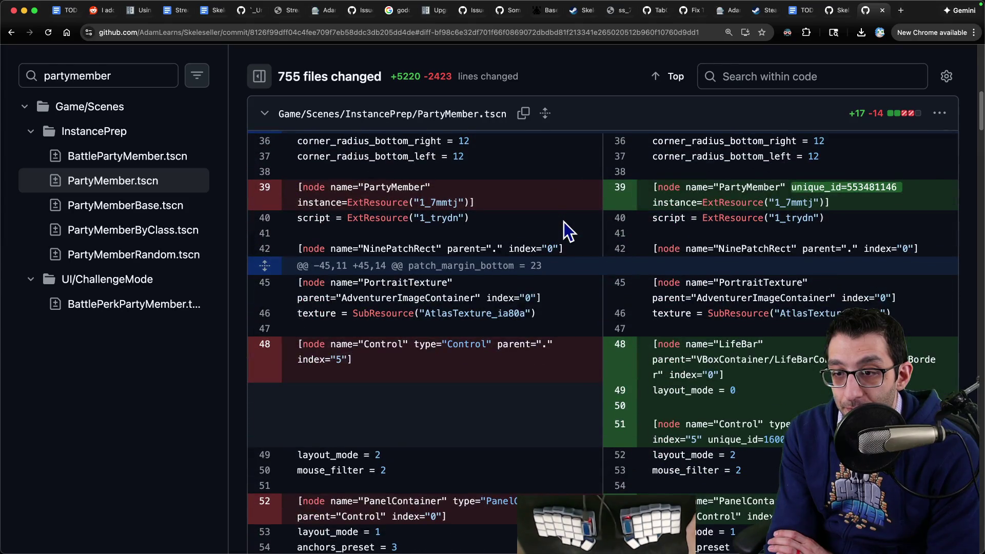
{"action": "scroll", "coordinate": [564, 222], "scroll_direction": "down", "scroll_amount": 2}
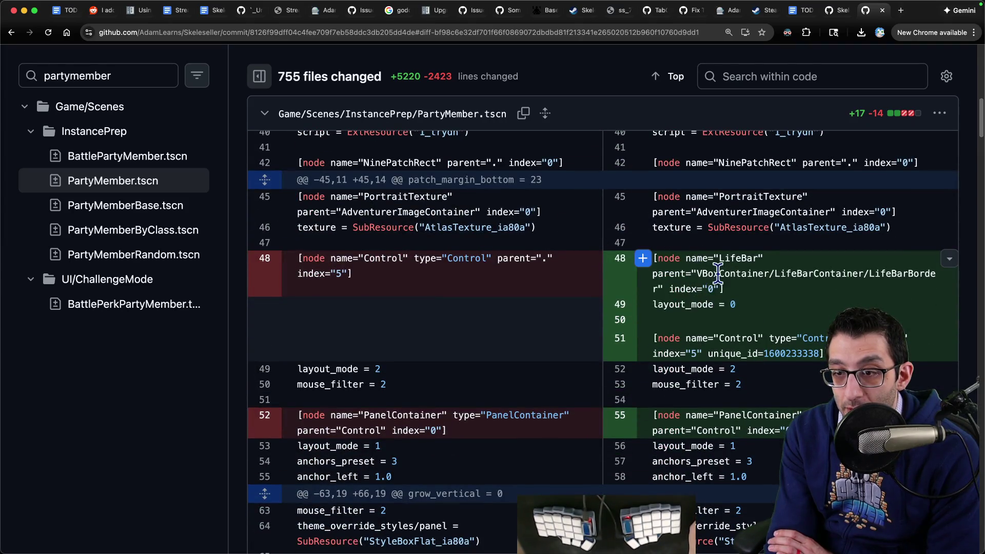
{"action": "scroll", "coordinate": [728, 282], "scroll_direction": "down", "scroll_amount": 2}
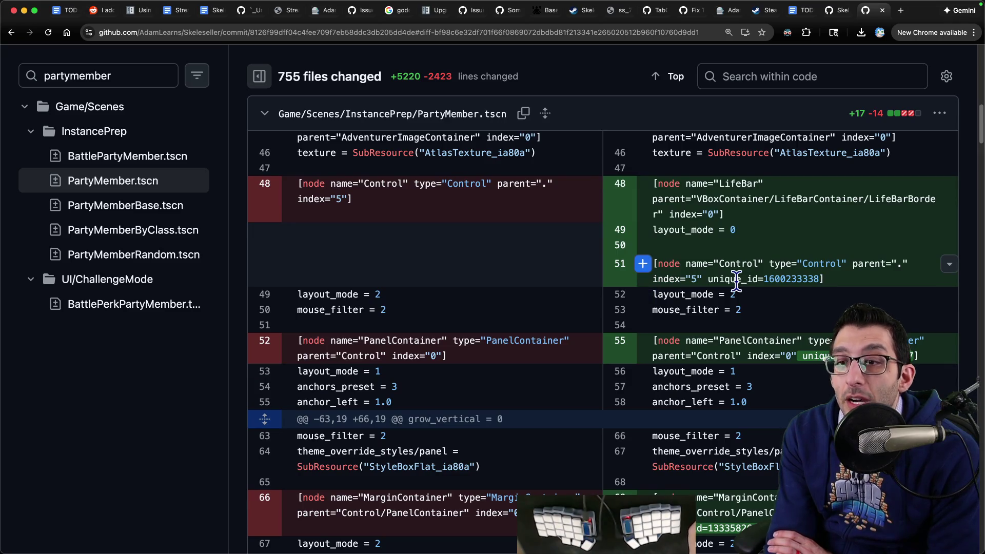
- Stage all four locally changed files in VS Code Source Control
{"action": "mouse_move", "coordinate": [308, 550]}
{"action": "left_click", "coordinate": [204, 522]}
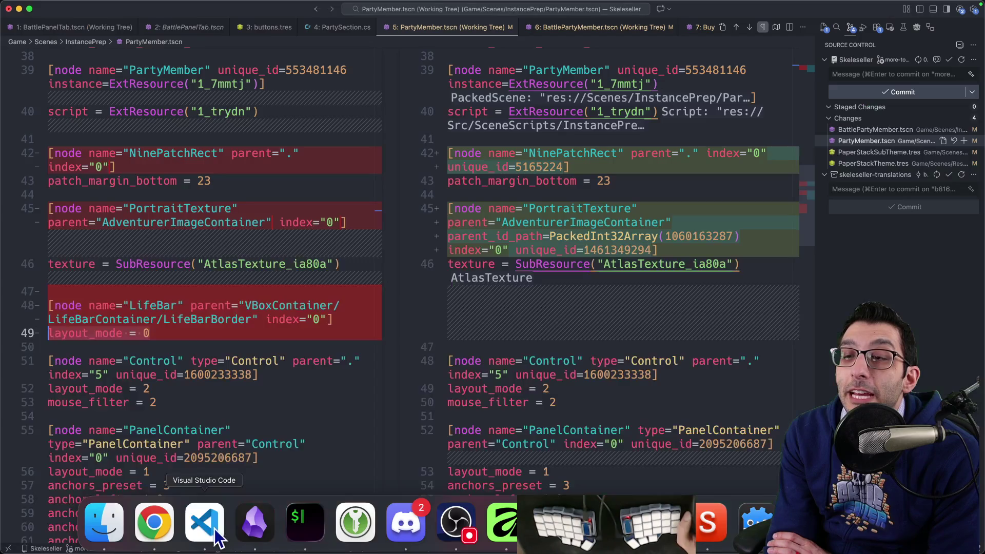
{"action": "left_click", "coordinate": [961, 118]}
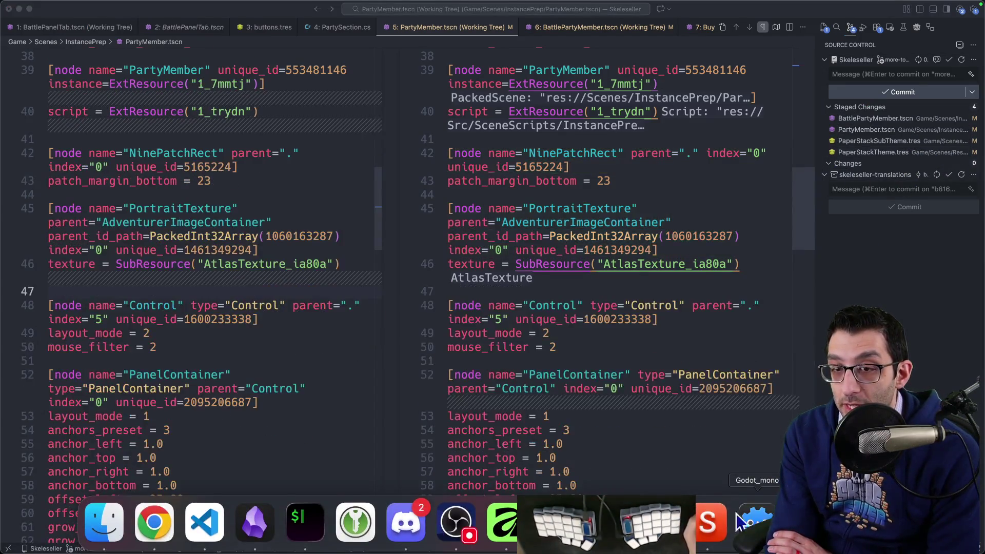
{"action": "left_click", "coordinate": [824, 533]}
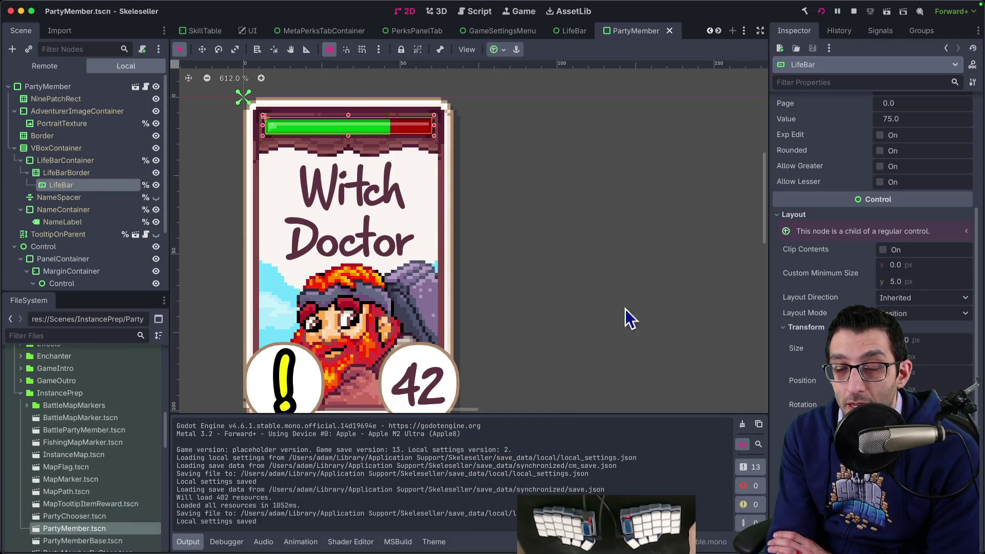
- Stop the running game and close all open scene tabs
{"action": "left_click", "coordinate": [853, 12]}
{"action": "right_click", "coordinate": [615, 27]}
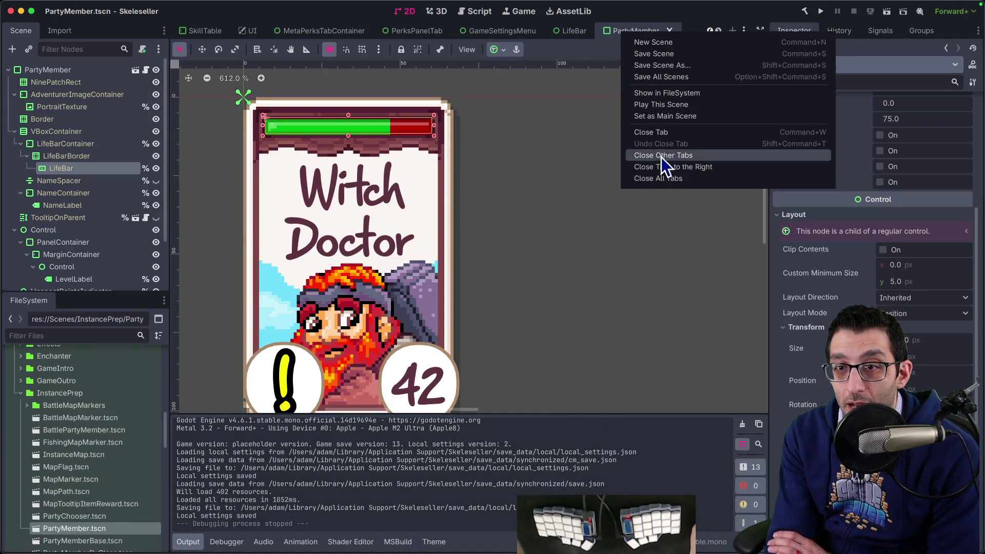
{"action": "left_click", "coordinate": [660, 180]}
- Run Project > Tools > Upgrade Project Files... and confirm Restart & Upgrade
{"action": "left_click", "coordinate": [99, 5]}
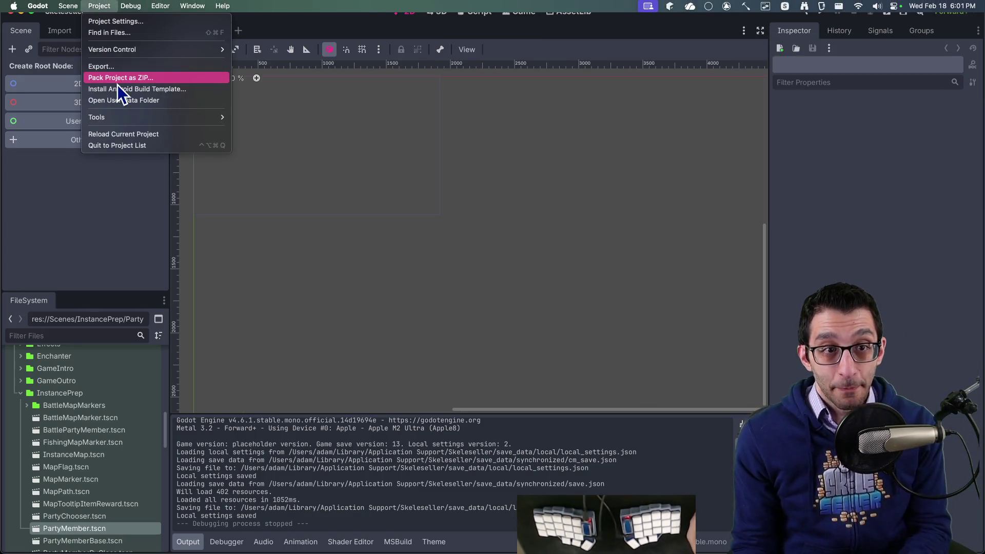
{"action": "mouse_move", "coordinate": [134, 117]}
{"action": "left_click", "coordinate": [257, 140]}
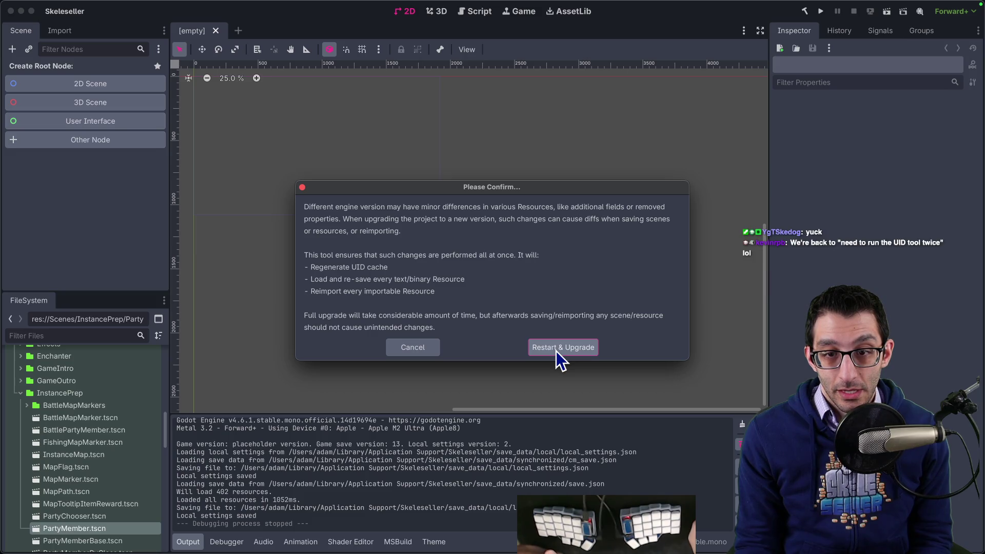
{"action": "left_click", "coordinate": [556, 351]}
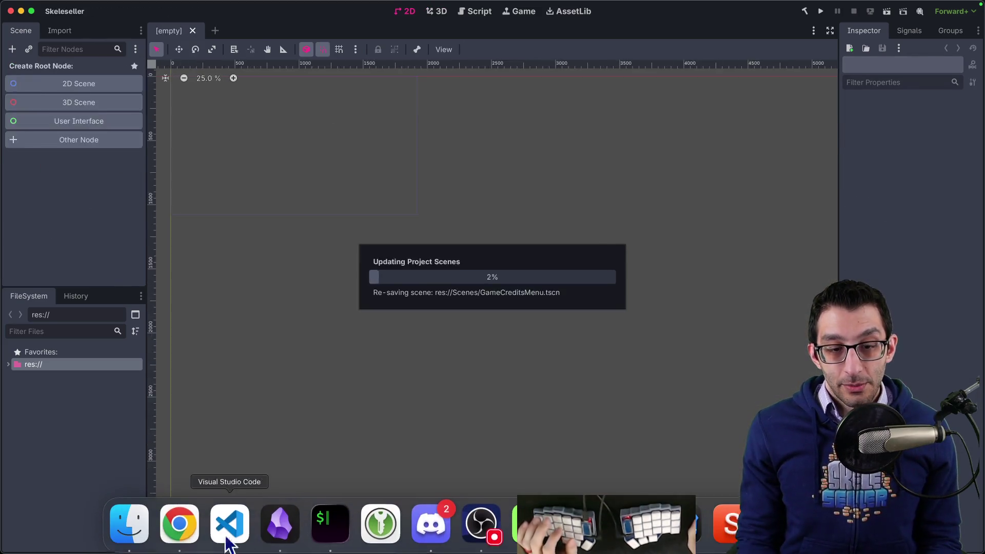
{"action": "left_click", "coordinate": [181, 524]}
- Open the Journal spreadsheet from a new tab's link homepage with the J shortcut
{"action": "key", "text": "ctrl+t"}
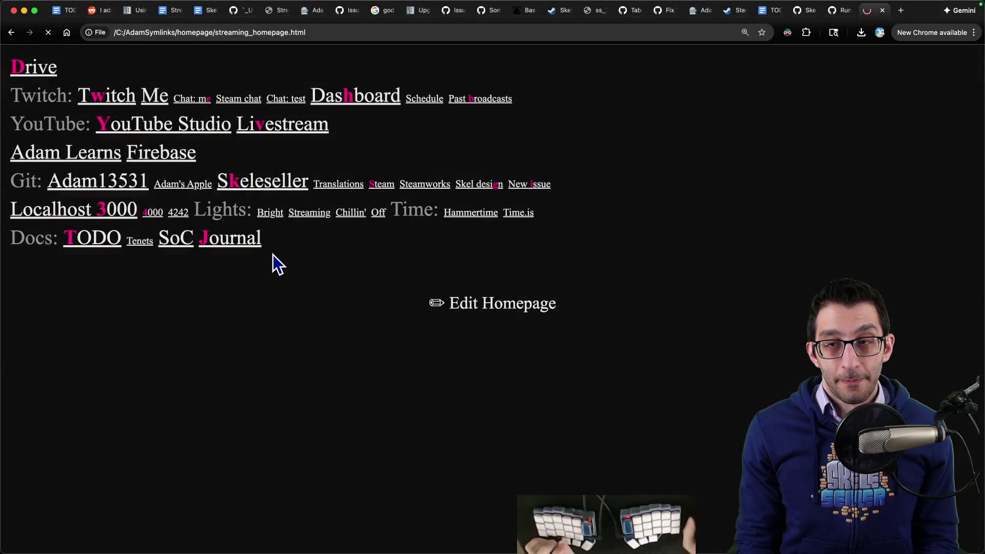
{"action": "key", "text": "j"}
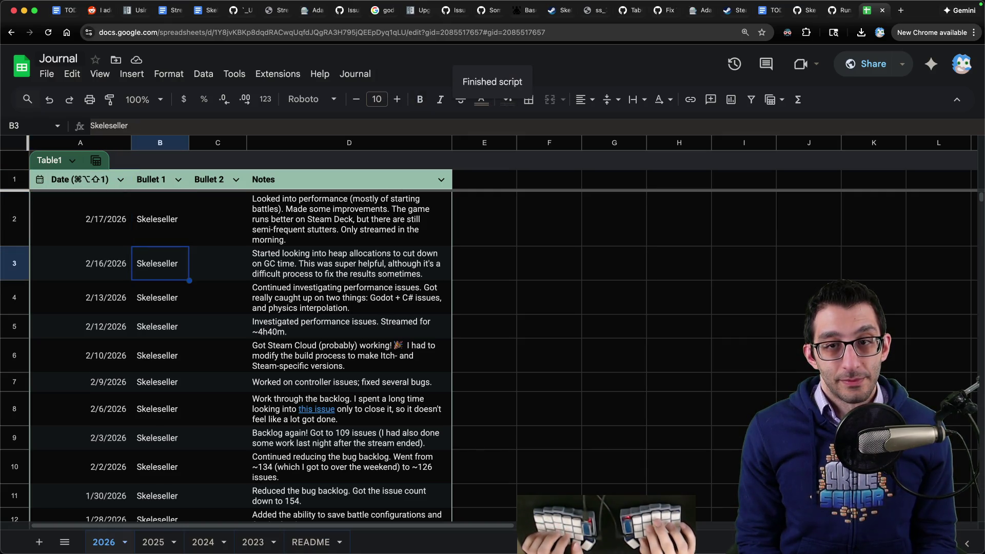
- Add a 2/18/2026 Journal row for Skeleseller with the note 'What a day! 😅 Upgraded Godot due to this issue'
{"action": "key", "text": "Up"}
{"action": "key", "text": "super+c"}
{"action": "key", "text": "super+alt+shift+1"}
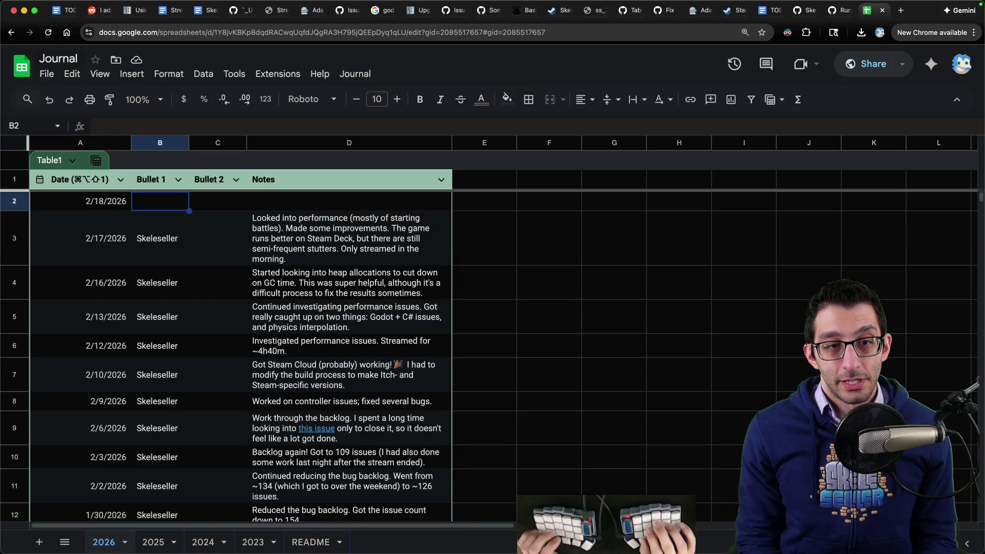
{"action": "key", "text": "super+v"}
{"action": "key", "text": "Tab"}
{"action": "key", "text": "Tab"}
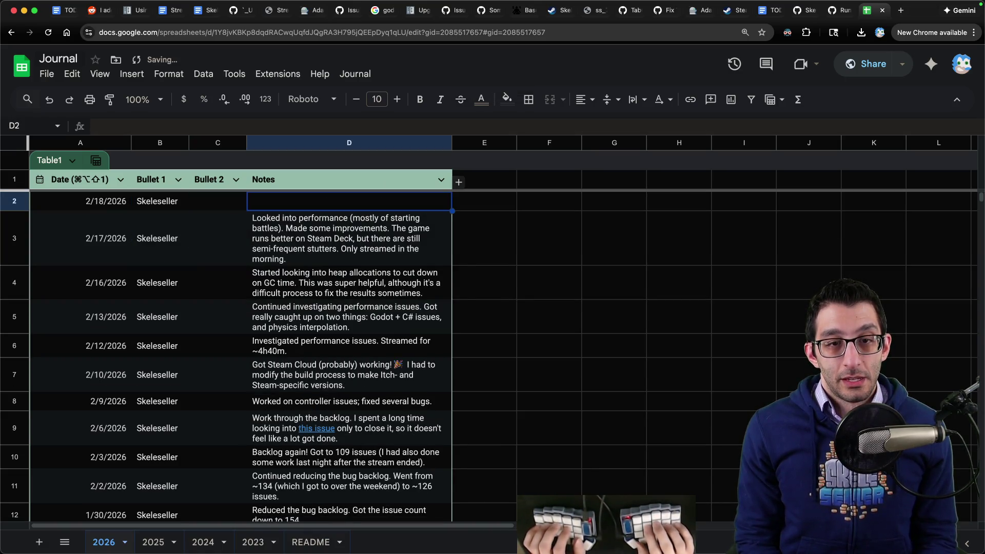
{"action": "type", "text": "What a day! 😅 Upgraded Godot due to this issue"}
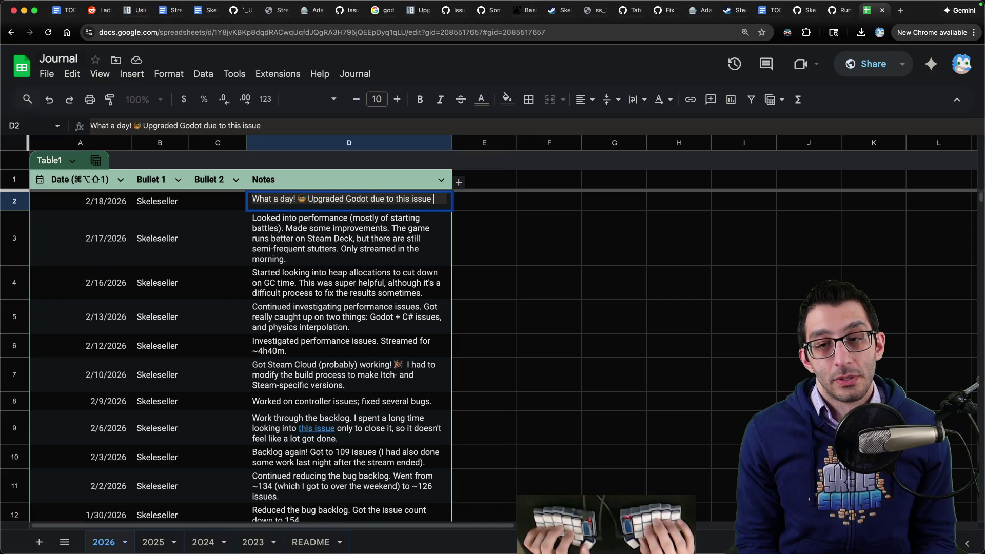
- In a new tab, search Godot's GitHub issues for 'test' using the gi shortcut
{"action": "key", "text": "super+t"}
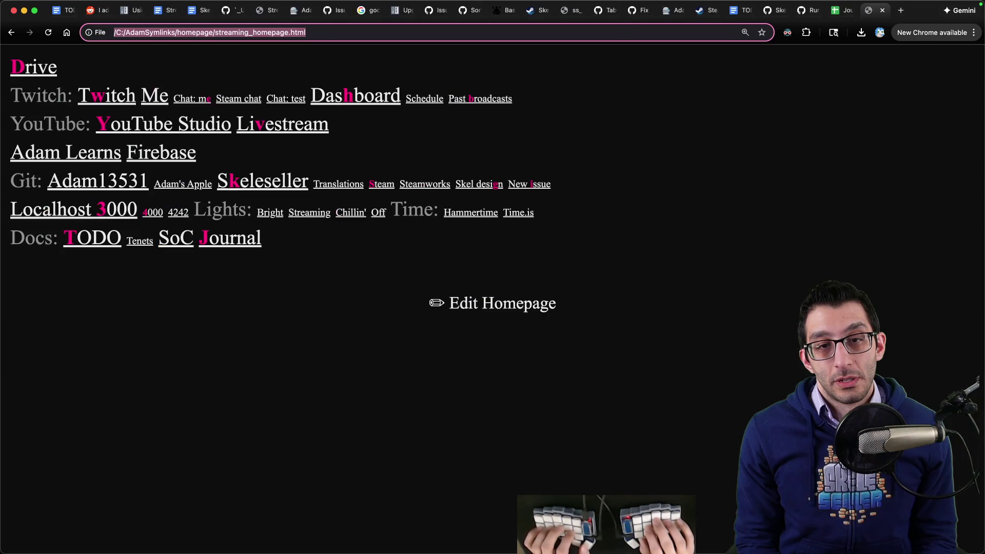
{"action": "type", "text": "gi test"}
{"action": "key", "text": "Return"}
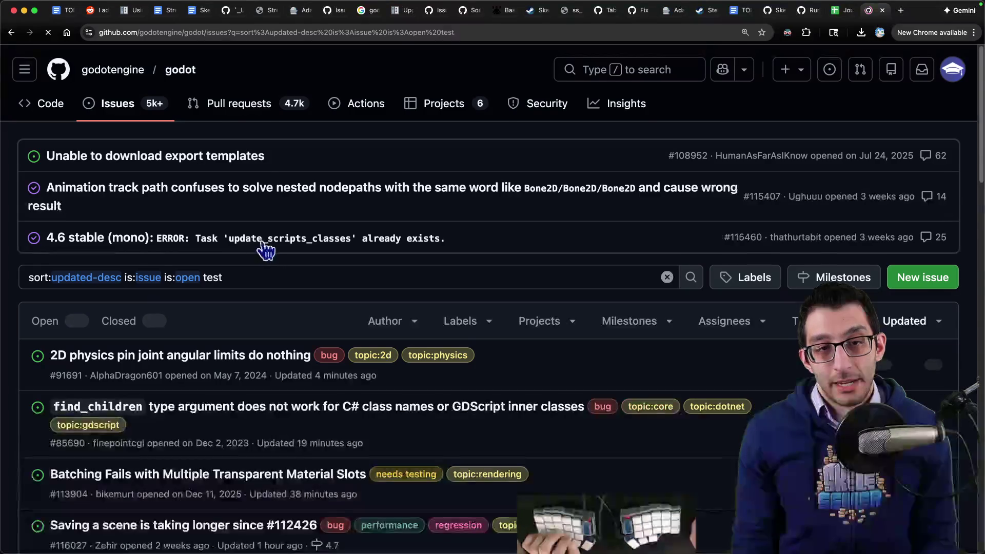
{"action": "double_click", "coordinate": [212, 277]}
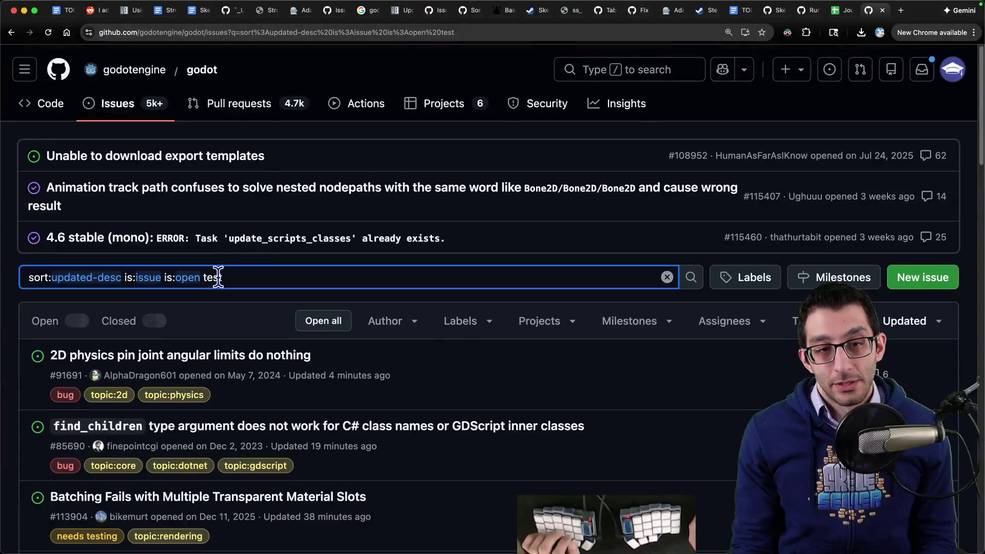
{"action": "type", "text": "comment"}
{"action": "key", "text": "Down"}
{"action": "key", "text": "Down"}
{"action": "key", "text": "Return"}
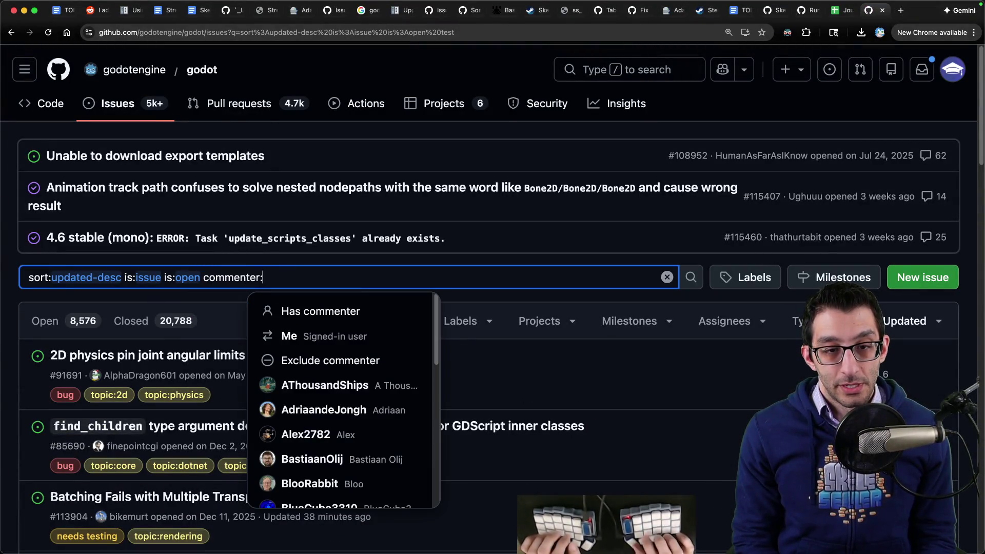
{"action": "key", "text": "Down"}
{"action": "key", "text": "Return"}
{"action": "key", "text": "Return"}
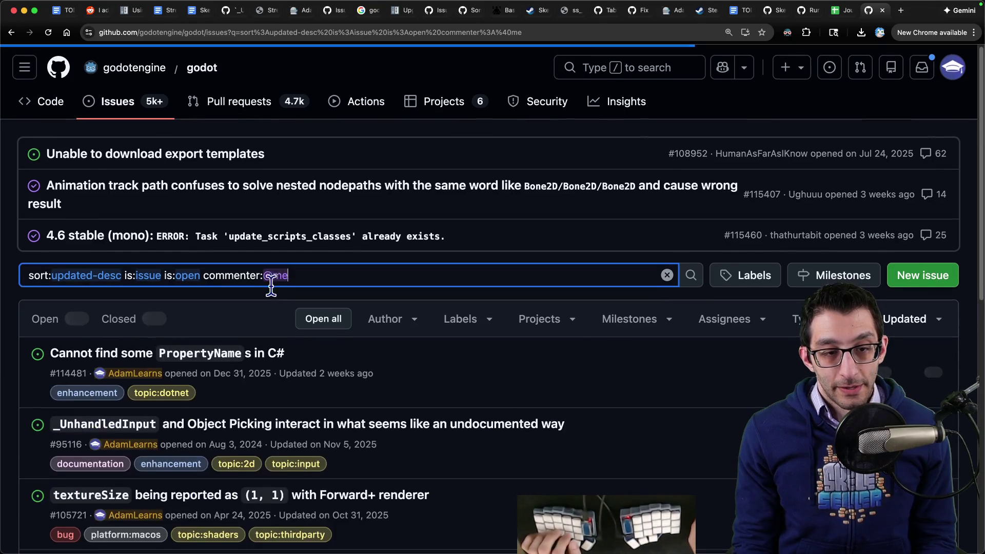
{"action": "scroll", "coordinate": [216, 327], "scroll_direction": "down", "scroll_amount": 2}
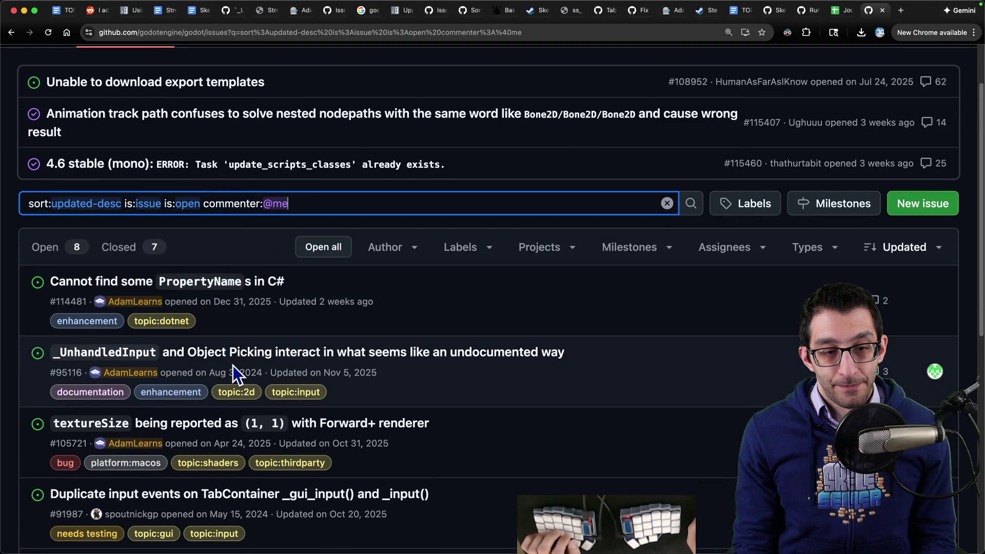
{"action": "scroll", "coordinate": [228, 362], "scroll_direction": "down", "scroll_amount": 2}
{"action": "left_click", "coordinate": [139, 193]}
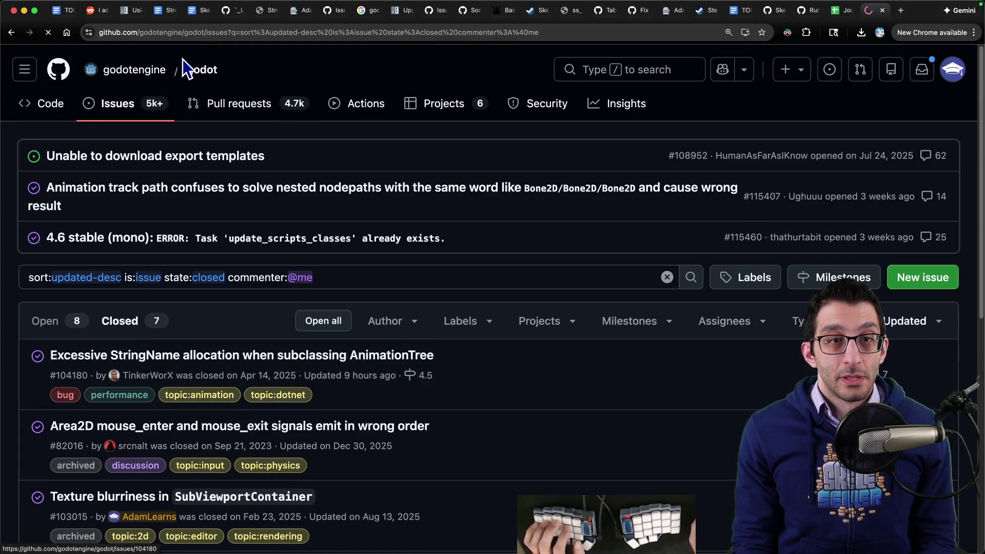
{"action": "left_click", "coordinate": [202, 33]}
- Link 'this issue' in the 2/18/2026 journal note to the copied GitHub issue URL
{"action": "key", "text": "ctrl+shift+Tab"}
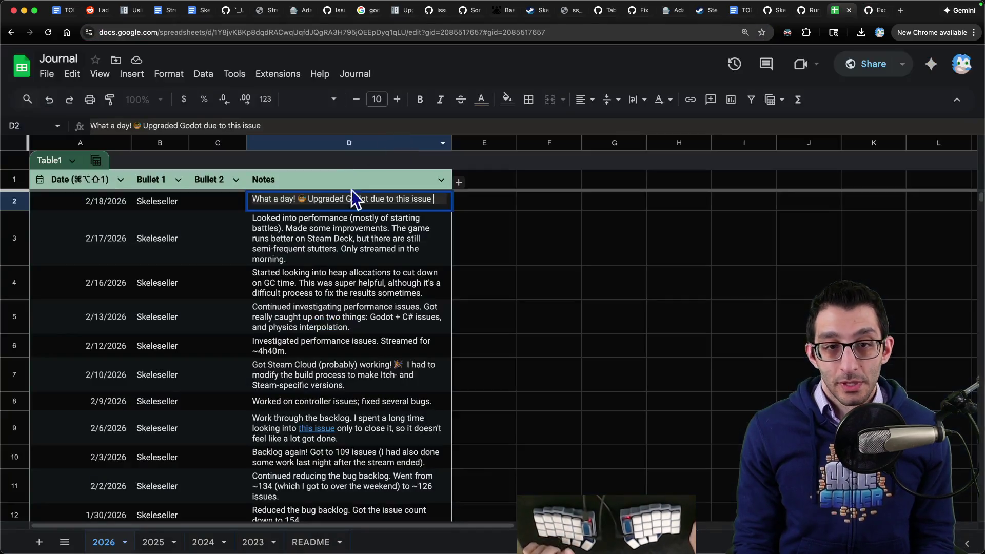
{"action": "double_click", "coordinate": [418, 199]}
{"action": "key", "text": "super+k"}
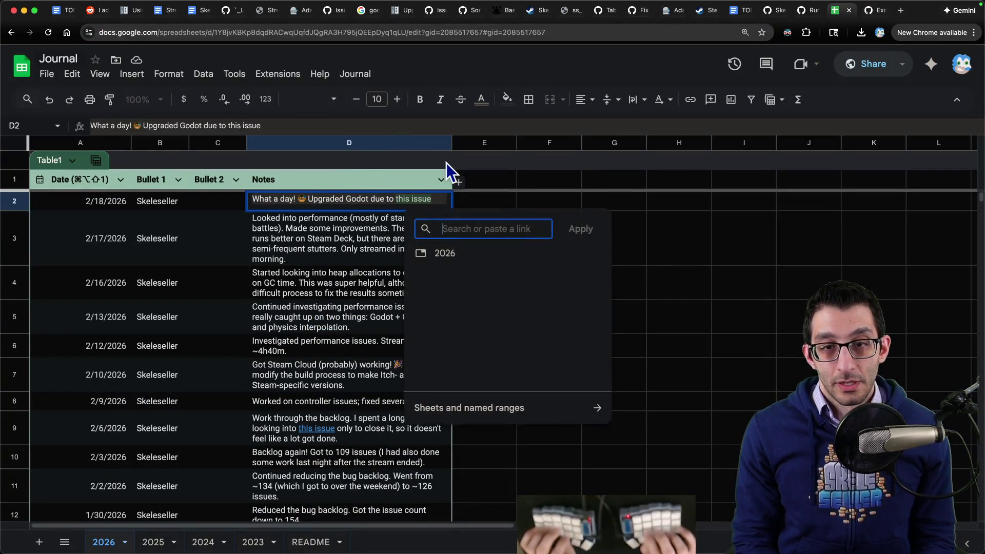
{"action": "key", "text": "super+v"}
{"action": "key", "text": "Return"}
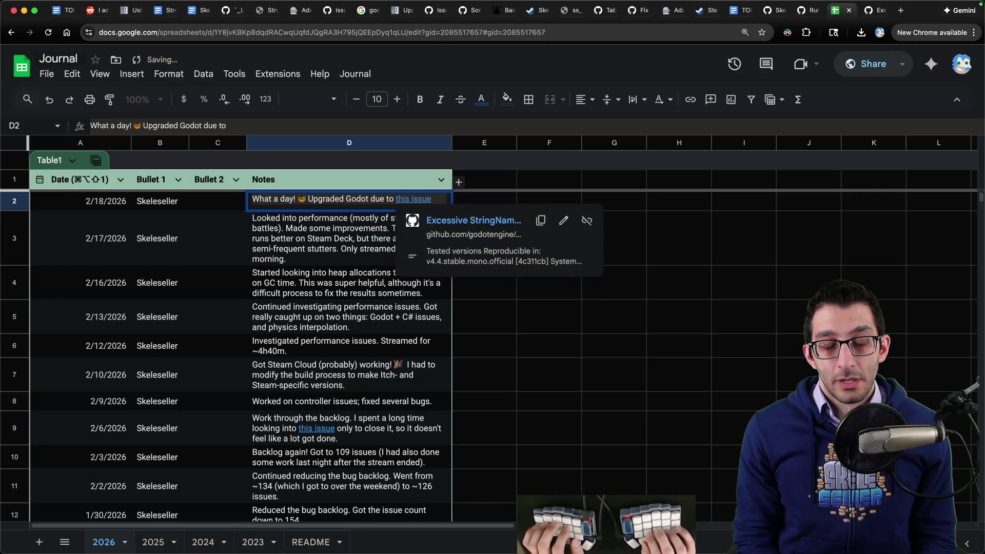
- Finish the note about the long search, ending 'I then worked through the backlog and took a bunch of notes.'
{"action": "type", "text": " (which itse"}
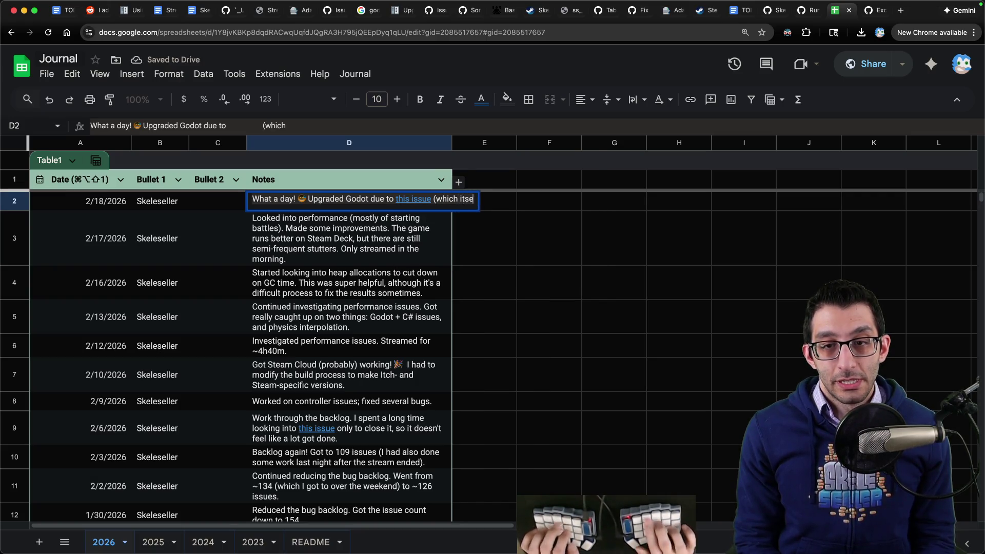
{"action": "type", "text": "lf took a long time to find;"}
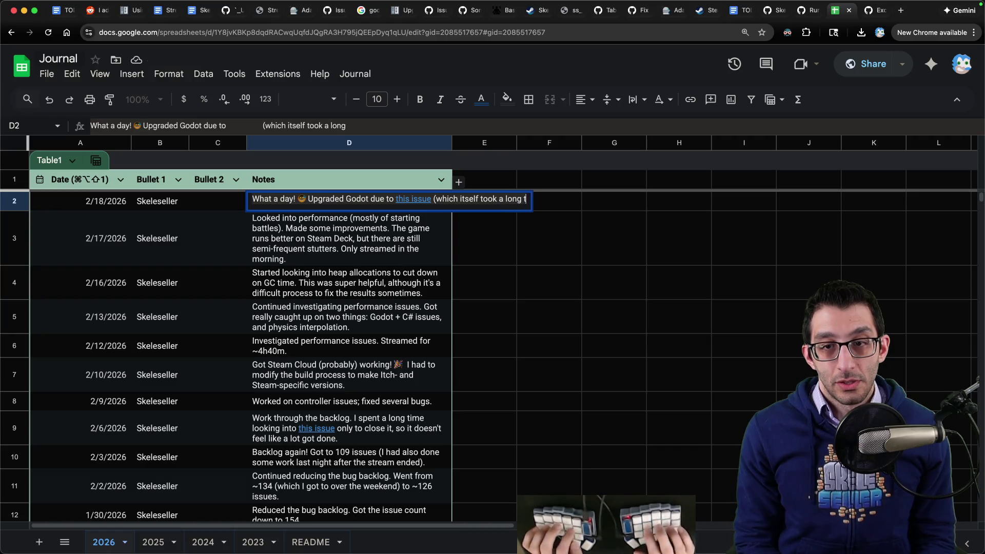
{"action": "type", "text": " I wo"}
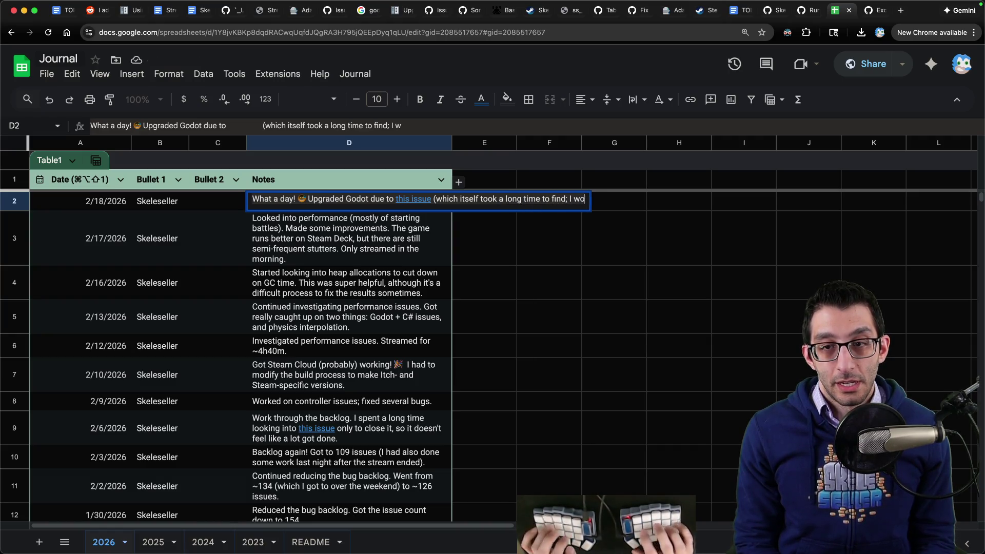
{"action": "type", "text": "rked for 10 hours aft"}
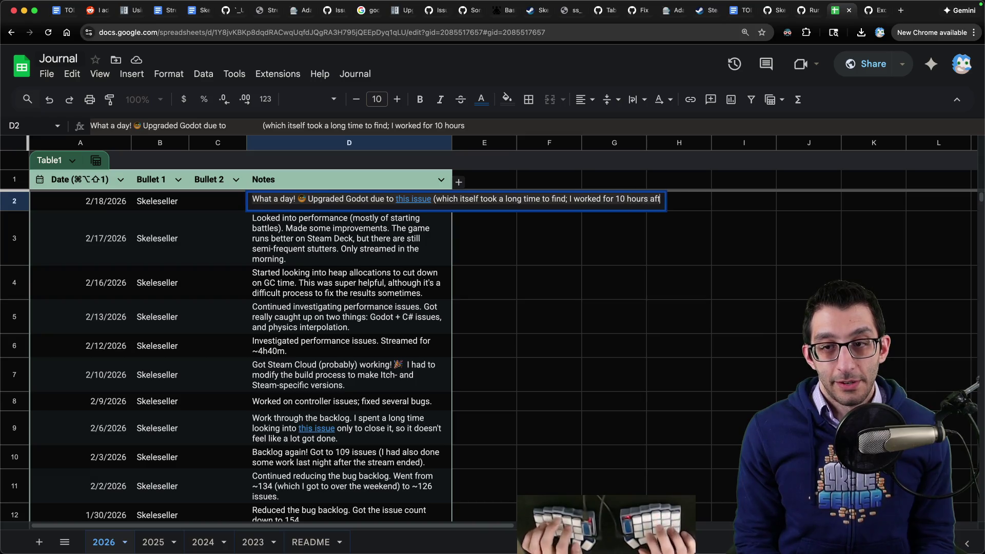
{"action": "type", "text": "er the stream yesterday"}
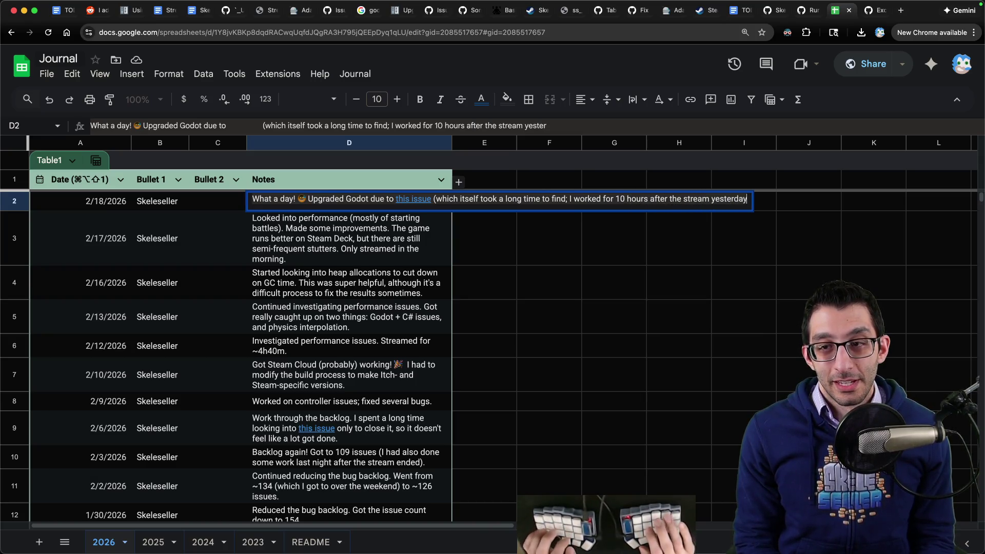
{"action": "type", "text": " (albei"}
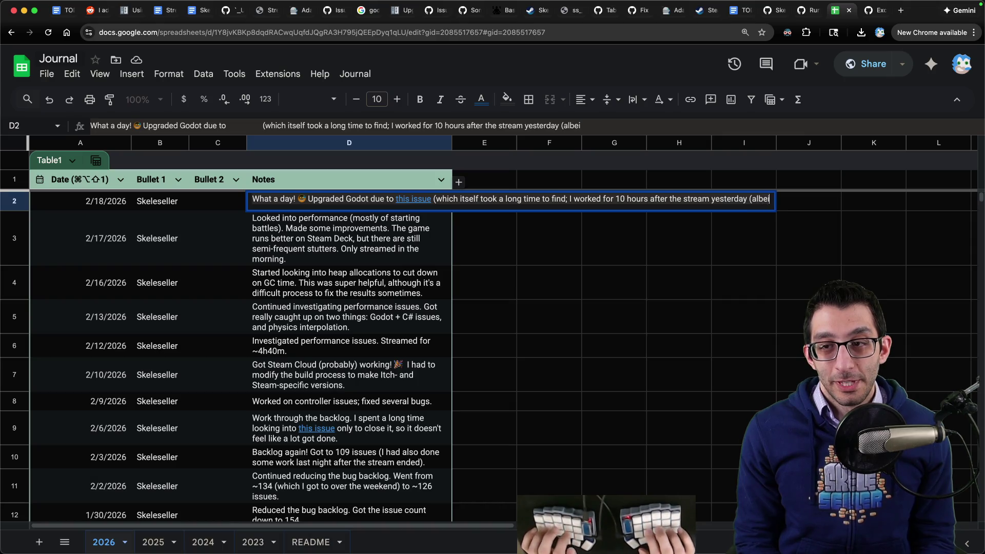
{"action": "type", "text": "t not working exclus"}
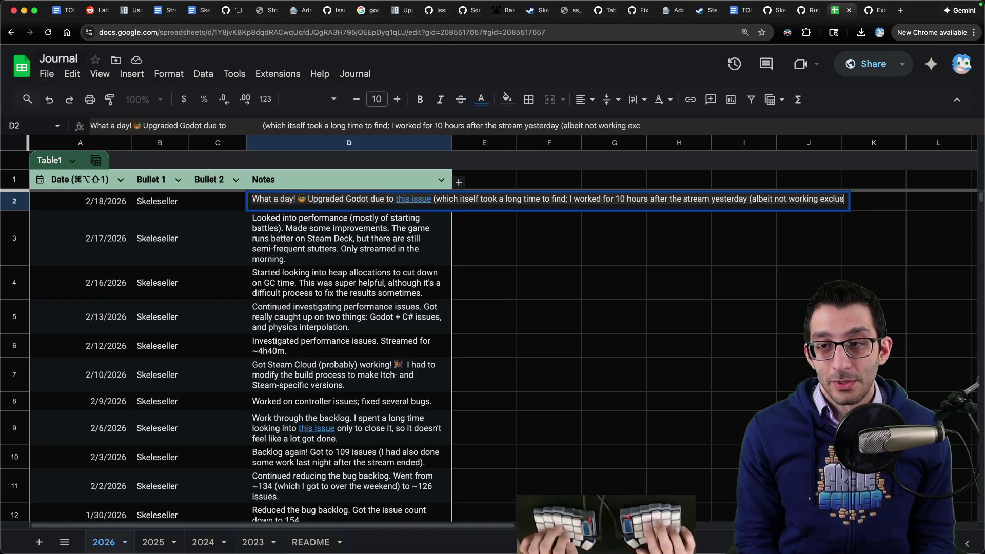
{"action": "type", "text": "ively on that))."}
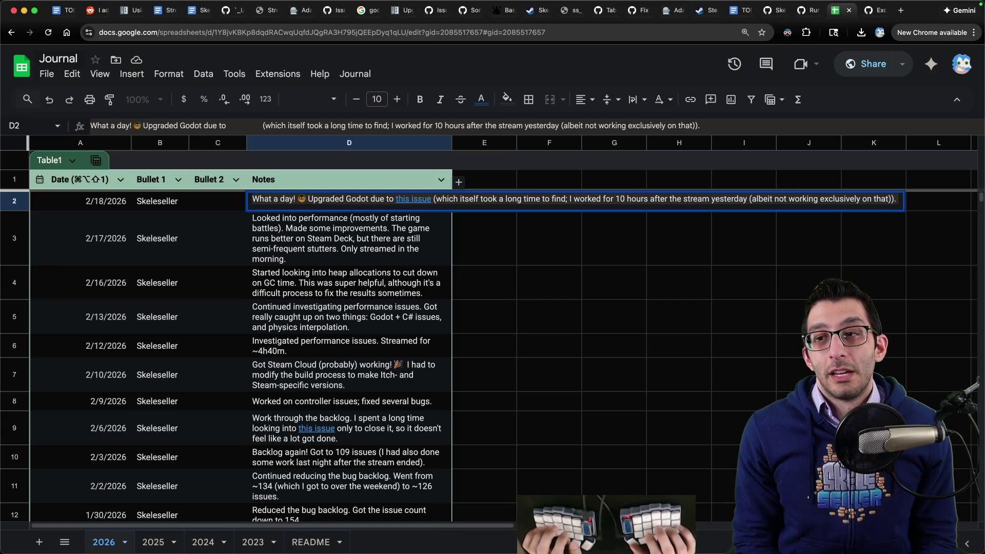
{"action": "type", "text": " Then, I"}
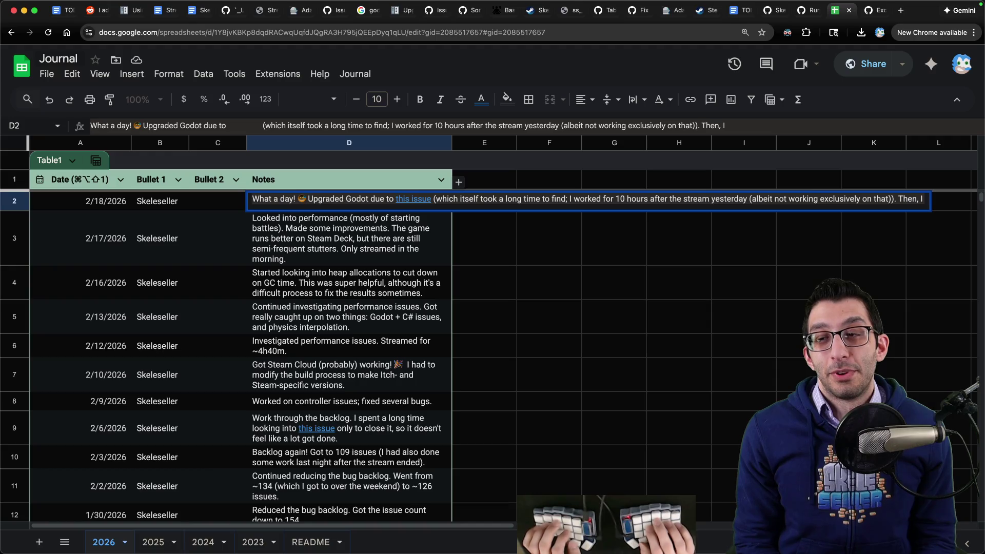
{"action": "key", "text": "BackSpace"}
{"action": "key", "text": "BackSpace"}
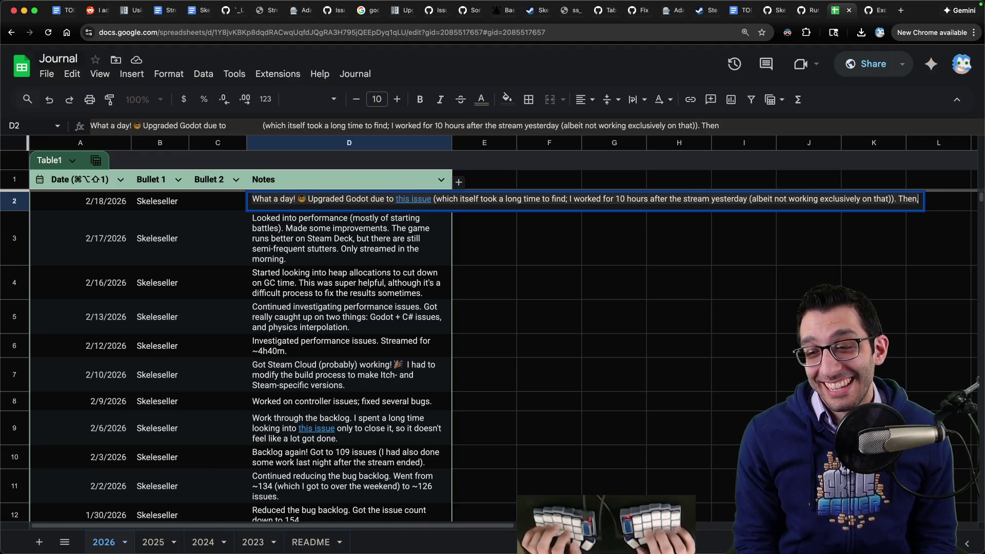
{"action": "type", "text": "I"}
{"action": "key", "text": "alt+BackSpace"}
{"action": "type", "text": "I"}
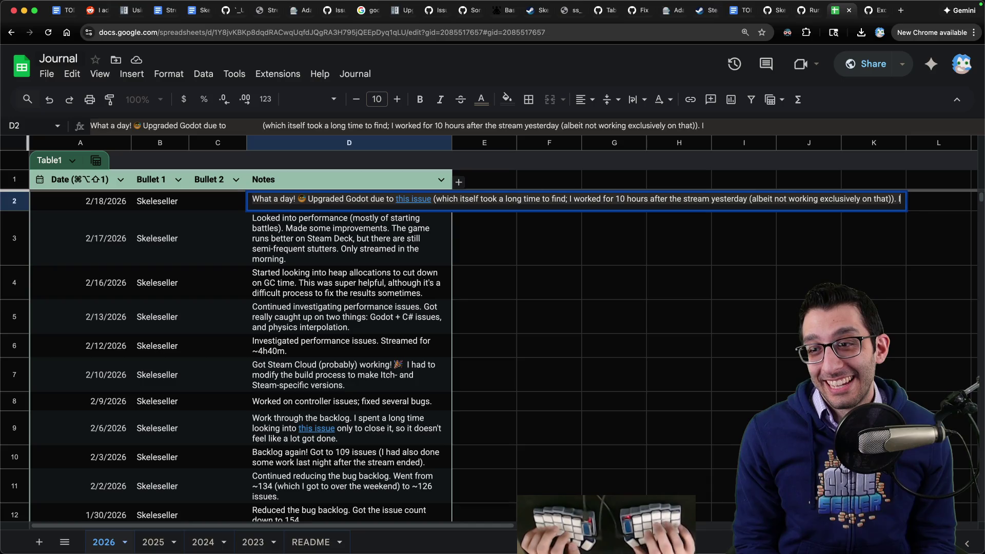
{"action": "type", "text": " then worked through the backlog, took a bunch of notes"}
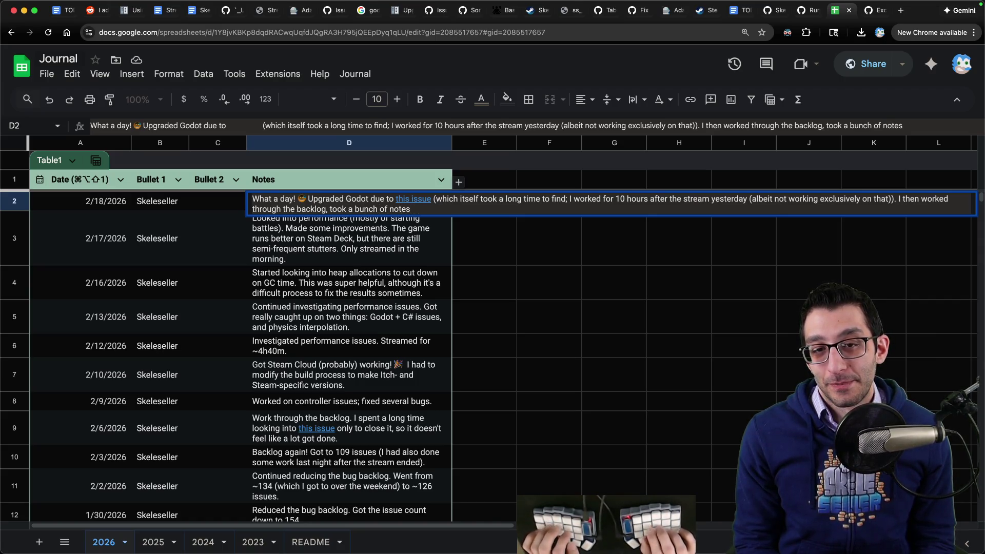
{"action": "key", "text": "BackSpace"}
{"action": "key", "text": "BackSpace"}
{"action": "type", "text": "and"}
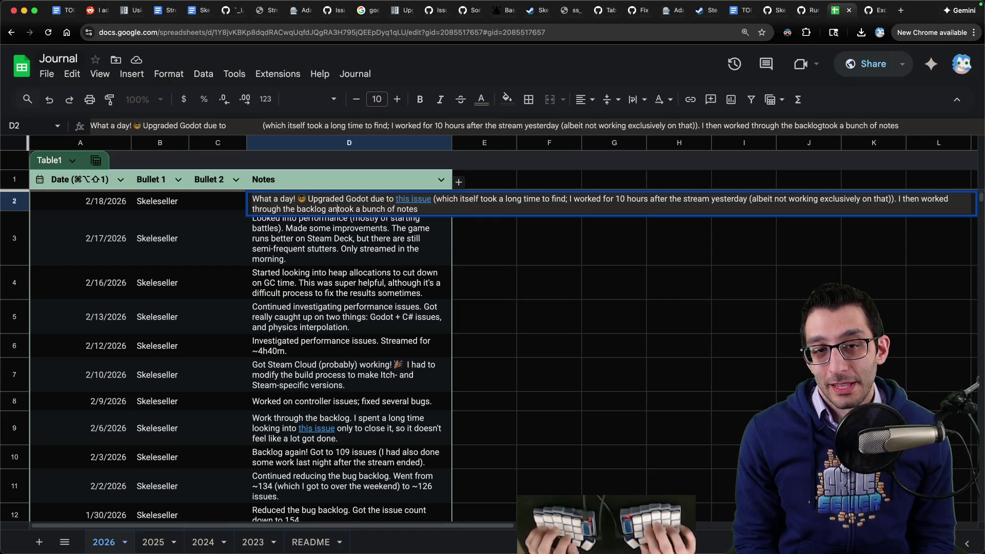
{"action": "key", "text": "End"}
{"action": "type", "text": "."}
{"action": "key", "text": "Return"}
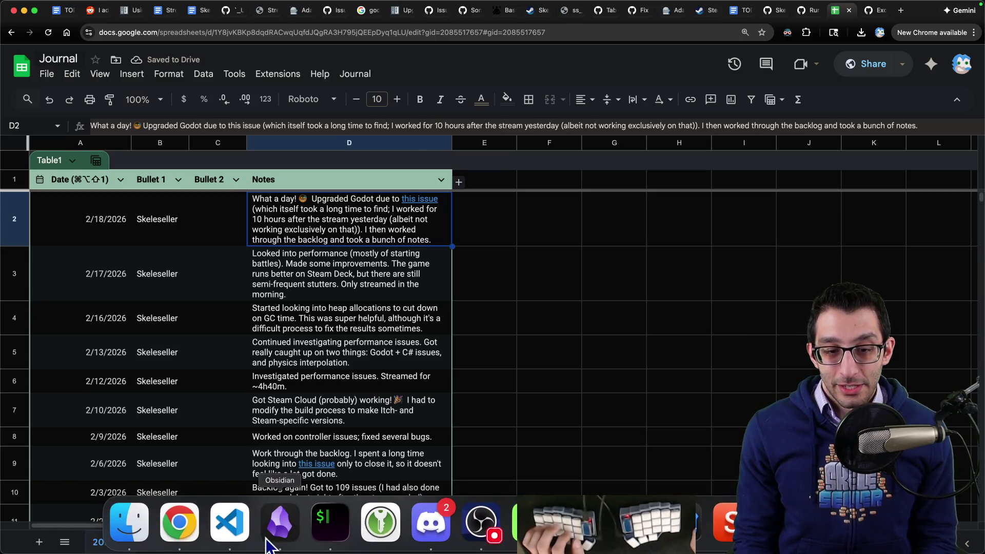
- Reload the project in Godot, then open VS Code's combined diff of all 29 changed scene files
{"action": "left_click", "coordinate": [271, 533]}
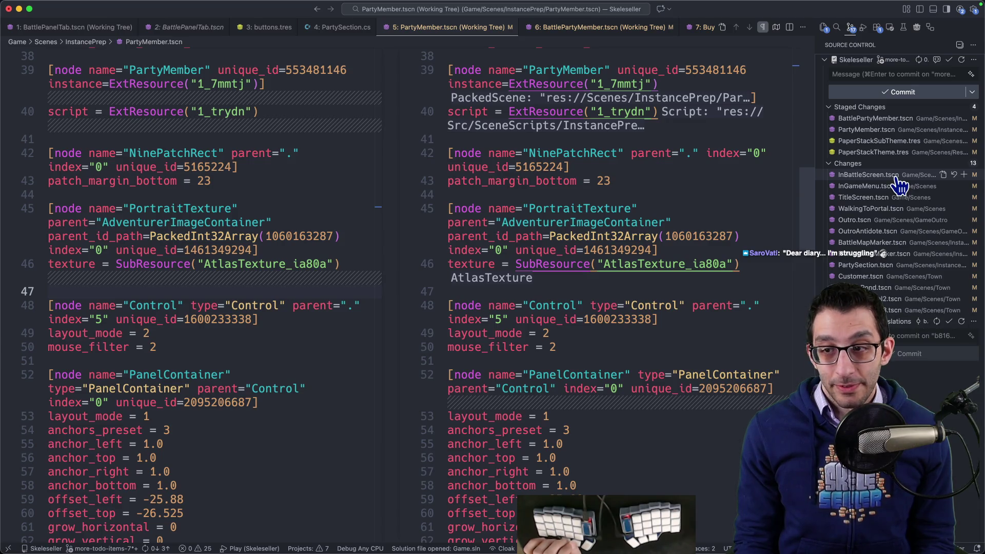
{"action": "left_click", "coordinate": [703, 530]}
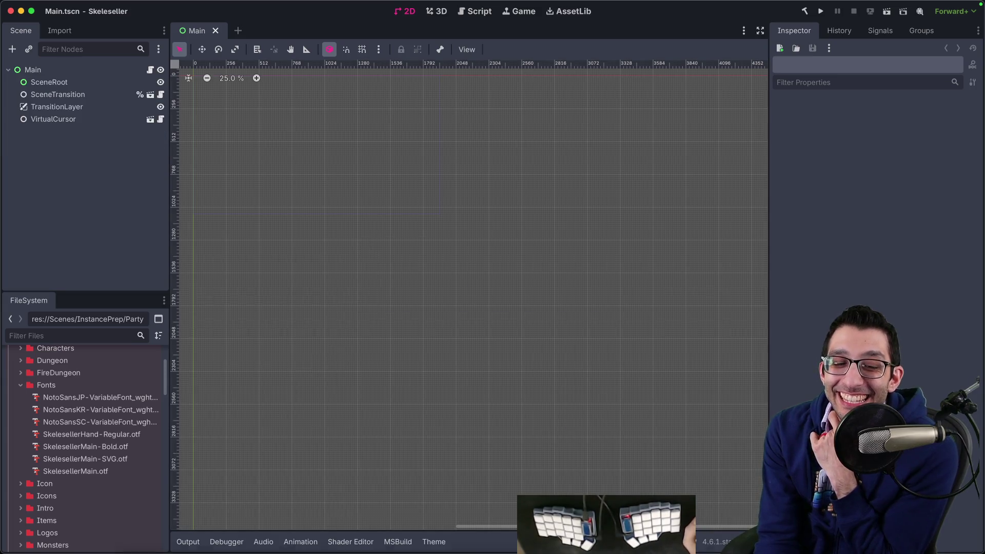
{"action": "mouse_move", "coordinate": [199, 545]}
{"action": "left_click", "coordinate": [229, 522]}
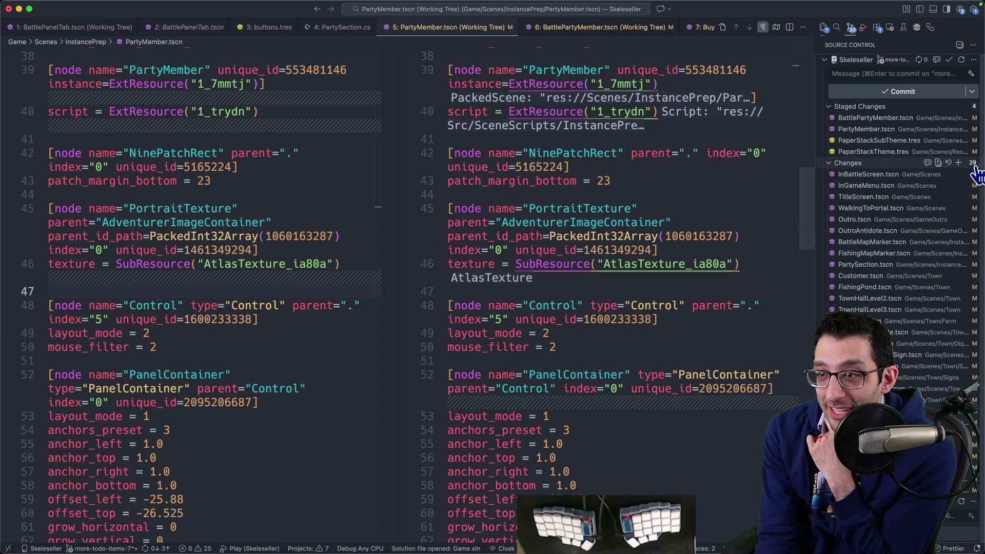
{"action": "left_click", "coordinate": [938, 163]}
{"action": "scroll", "coordinate": [728, 261], "scroll_direction": "down", "scroll_amount": 5}
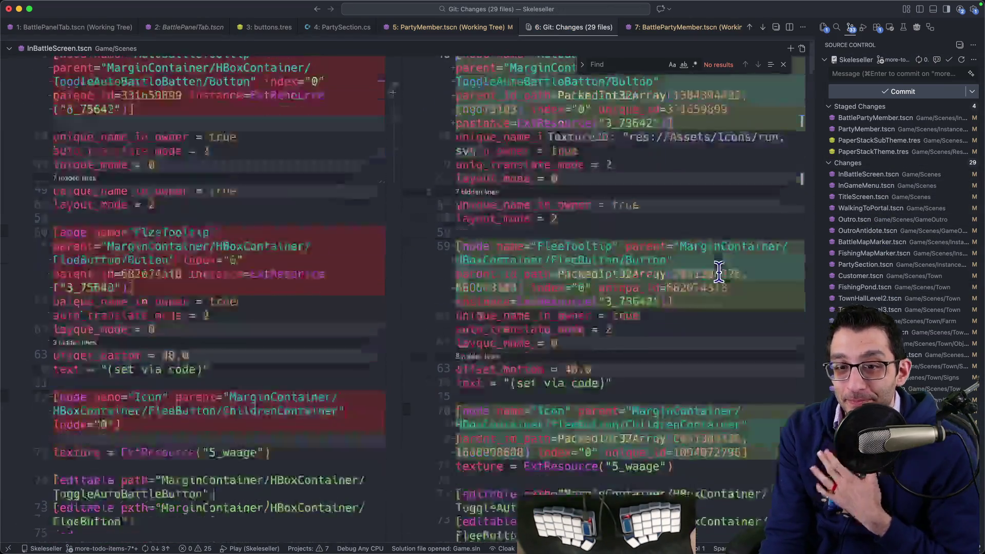
{"action": "scroll", "coordinate": [721, 265], "scroll_direction": "down", "scroll_amount": 6}
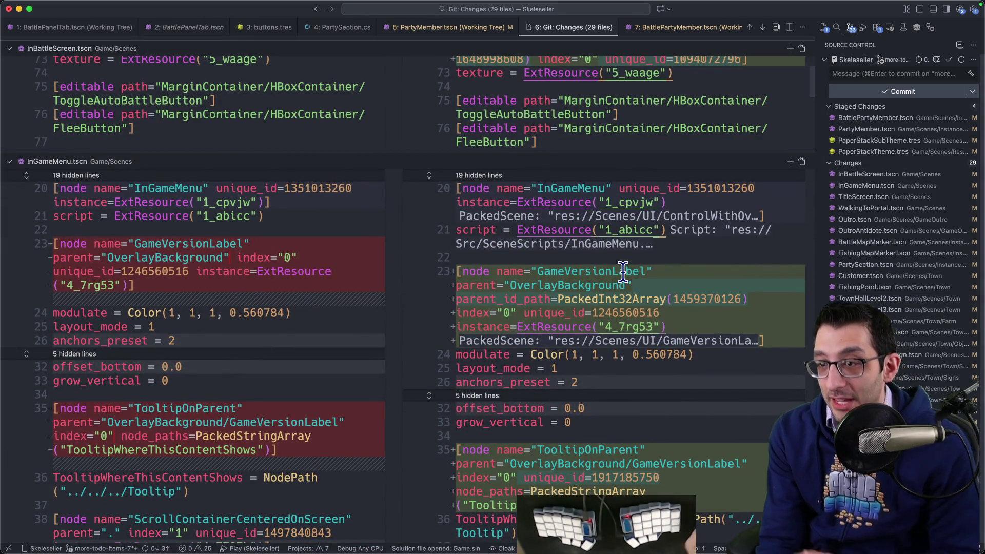
- Run git status in the terminal and select the list of unstaged modified files
{"action": "key", "text": "super+Tab"}
{"action": "type", "text": "git status"}
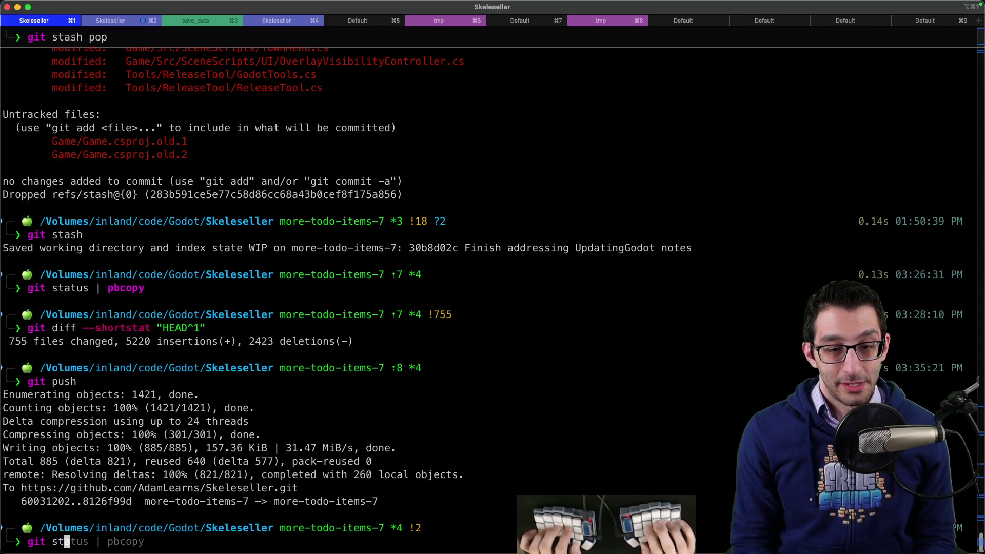
{"action": "key", "text": "Return"}
{"action": "type", "text": "git push"}
{"action": "scroll", "coordinate": [377, 241], "scroll_direction": "up", "scroll_amount": 5}
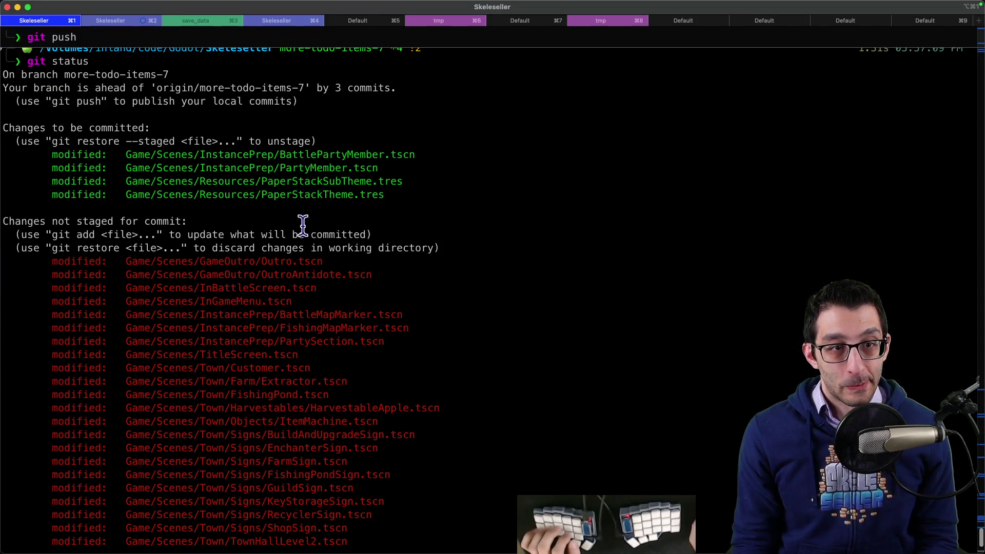
{"action": "left_click_drag", "start_coordinate": [151, 261], "coordinate": [226, 482]}
{"action": "key", "text": "super+c"}
- Paste the 29 modified file paths into a scratch file, check for PartyMember, then discard it unsaved
{"action": "key", "text": "super+Tab"}
{"action": "key", "text": "super+n"}
{"action": "key", "text": "super+v"}
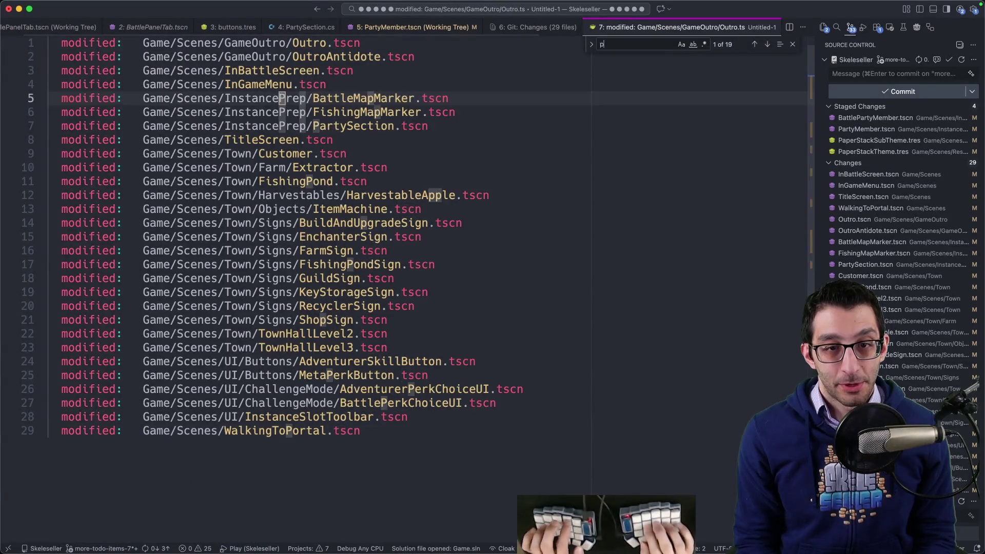
{"action": "key", "text": "Escape"}
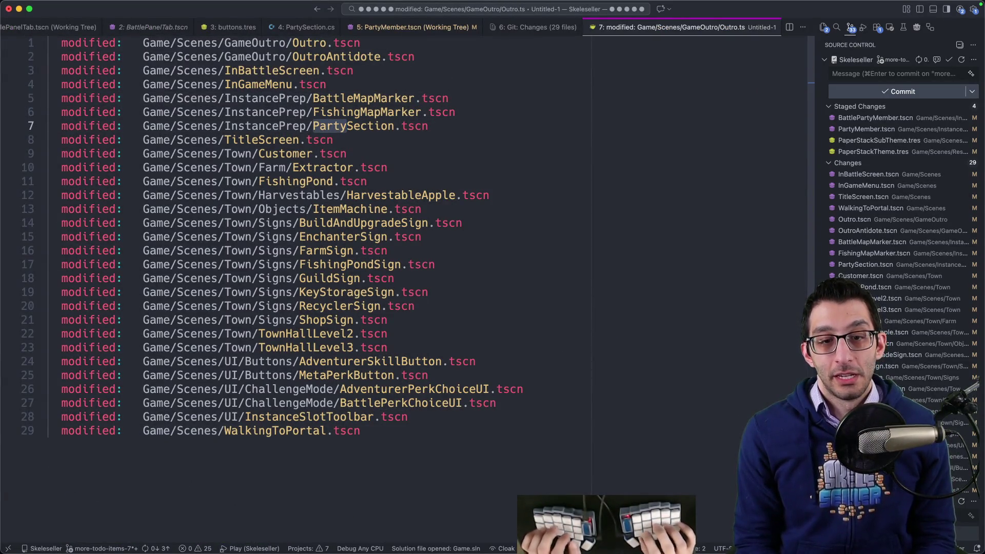
{"action": "key", "text": "super+w"}
{"action": "key", "text": "super+d"}
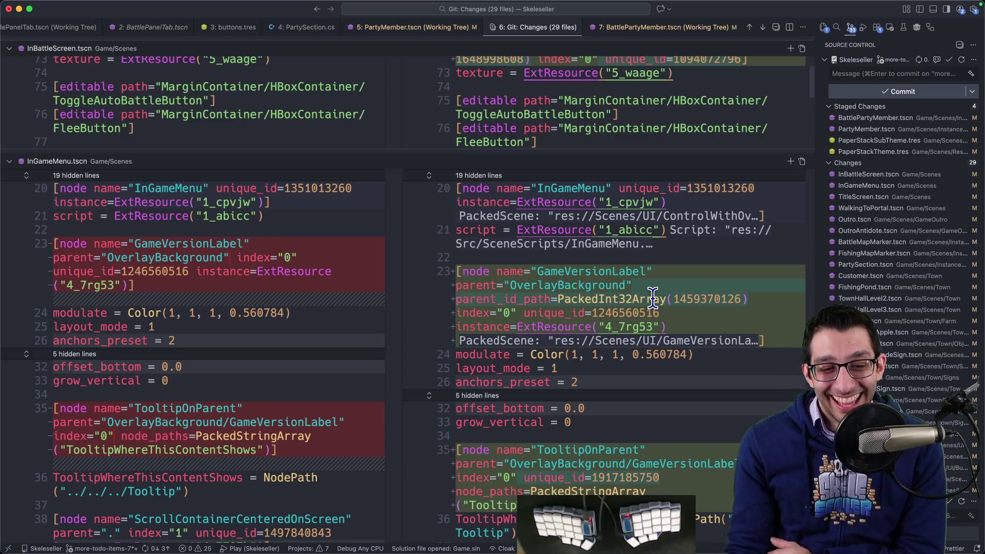
- Scroll the Git: Changes diff down to the Outro and OutroAntidote scenes, then bring Chrome forward
{"action": "scroll", "coordinate": [652, 298], "scroll_direction": "down", "scroll_amount": 15}
{"action": "scroll", "coordinate": [645, 313], "scroll_direction": "down", "scroll_amount": 5}
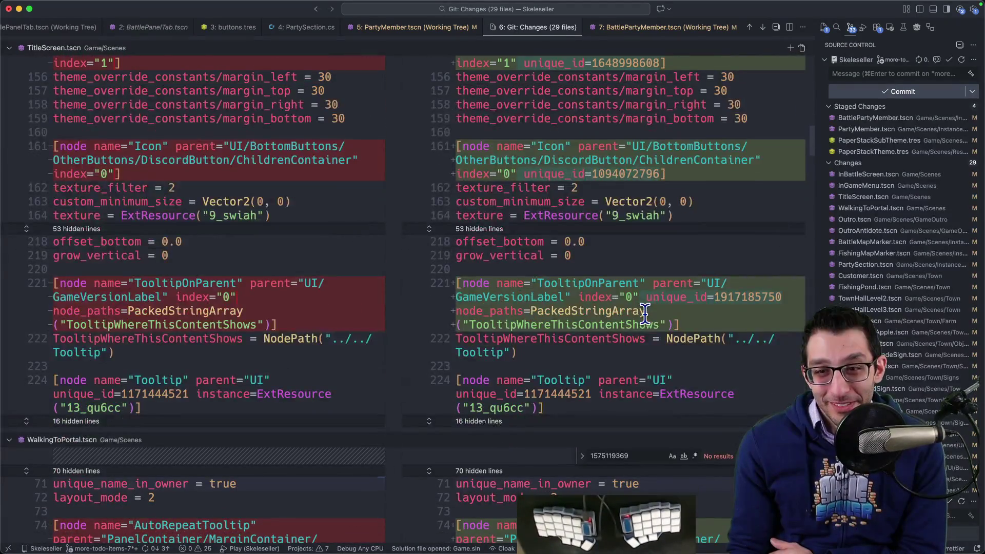
{"action": "scroll", "coordinate": [644, 312], "scroll_direction": "down", "scroll_amount": 2}
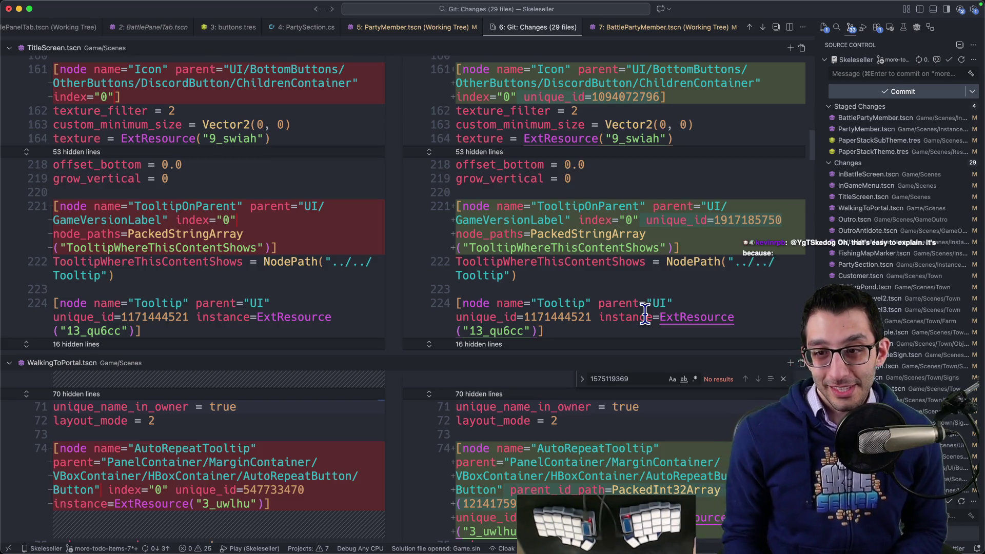
{"action": "scroll", "coordinate": [638, 232], "scroll_direction": "down", "scroll_amount": 10}
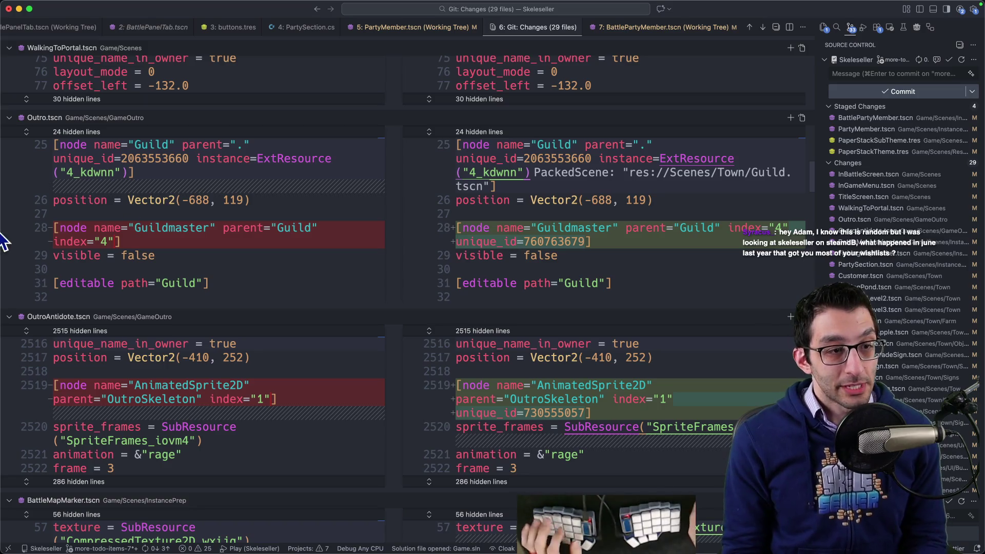
{"action": "key", "text": "super+Tab"}
- Search YouTube for 'Skeleseller' with the yt shortcut and maximize the browser window
{"action": "type", "text": "yt Skeleseller"}
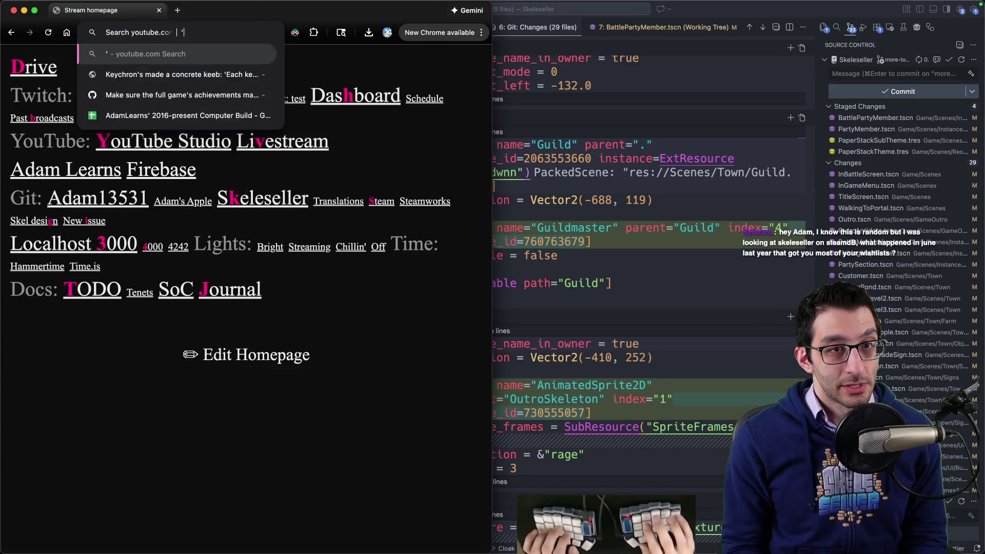
{"action": "key", "text": "Return"}
{"action": "key", "text": "ctrl+alt+Return"}
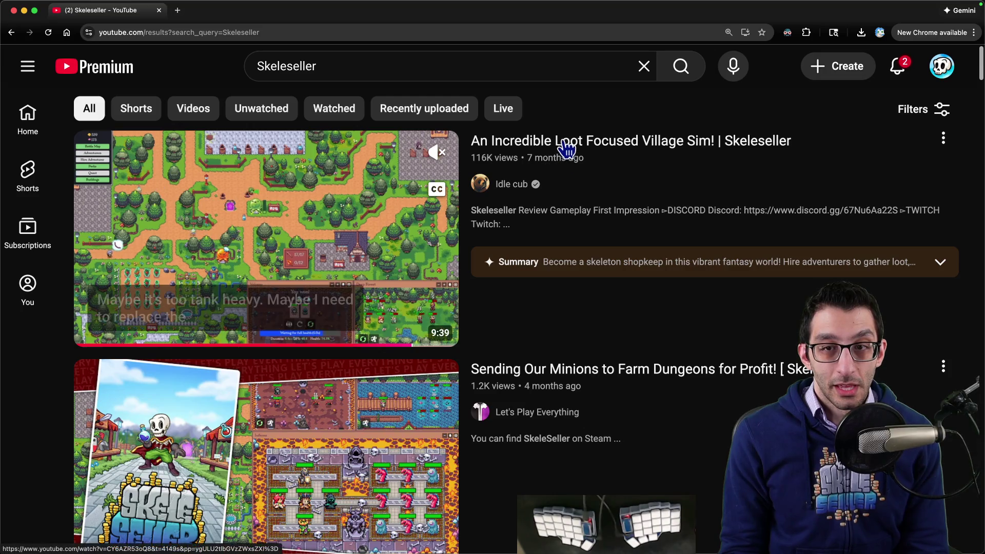
- Open the Skeleseller design doc and follow its Wishlist count link to Steamworks Wishlist Actions (11,730 outstanding)
{"action": "key", "text": "super+t"}
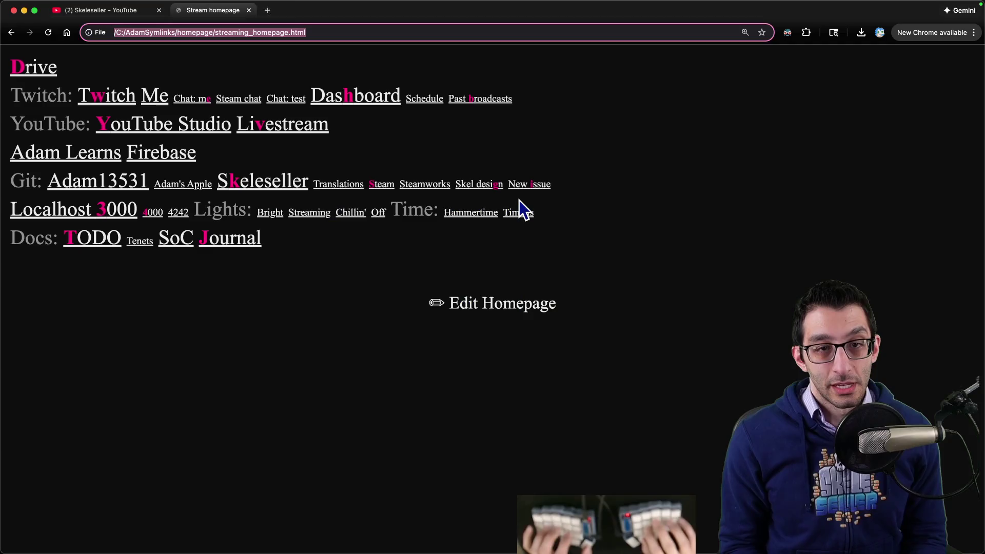
{"action": "left_click", "coordinate": [497, 194]}
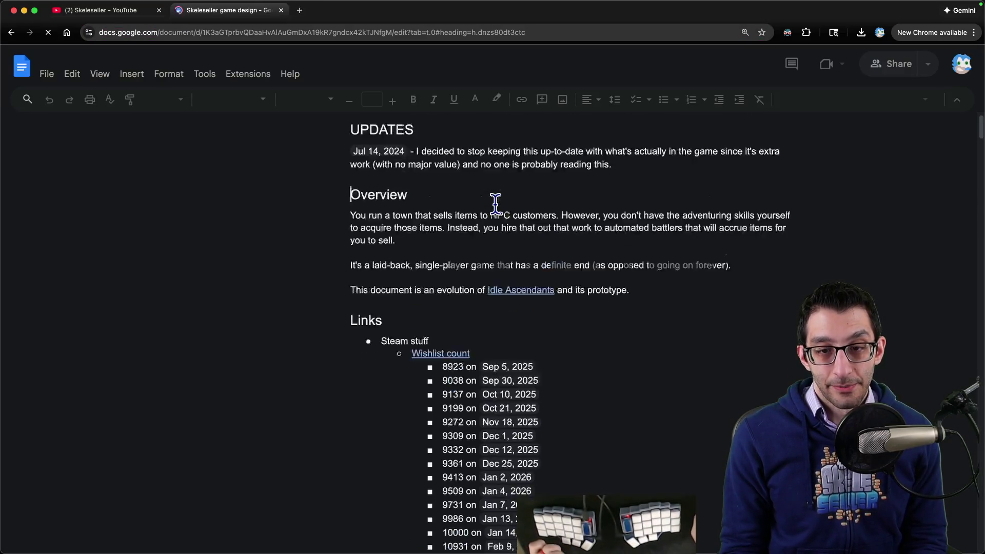
{"action": "scroll", "coordinate": [482, 200], "scroll_direction": "down", "scroll_amount": 3}
{"action": "left_click", "coordinate": [460, 215]}
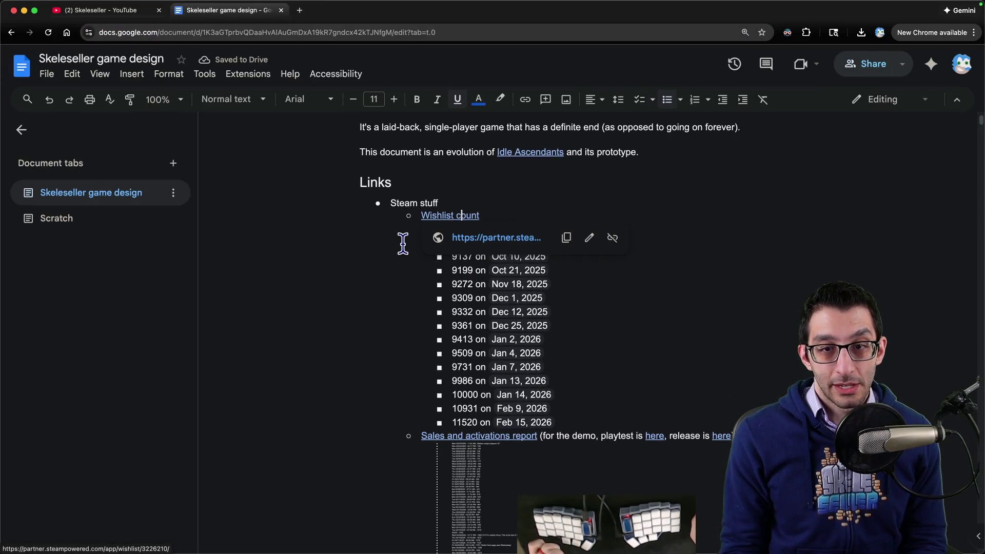
{"action": "left_click", "coordinate": [481, 241]}
{"action": "scroll", "coordinate": [305, 245], "scroll_direction": "down", "scroll_amount": 1}
{"action": "scroll", "coordinate": [306, 245], "scroll_direction": "down", "scroll_amount": 5}
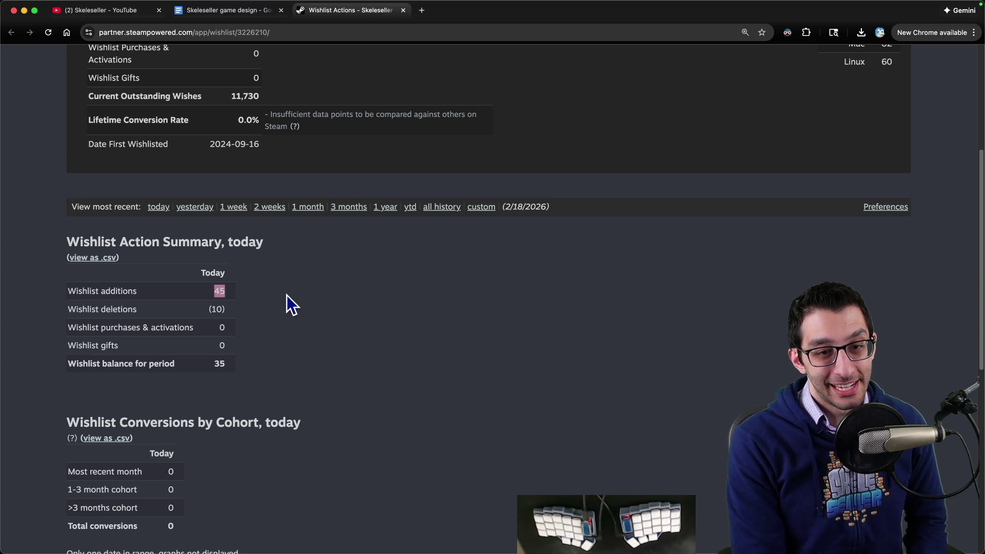
- Show all-history wishlist stats, inspect the Daily Wishlist Actions chart peaks, then close the Steamworks tab
{"action": "left_click", "coordinate": [454, 208]}
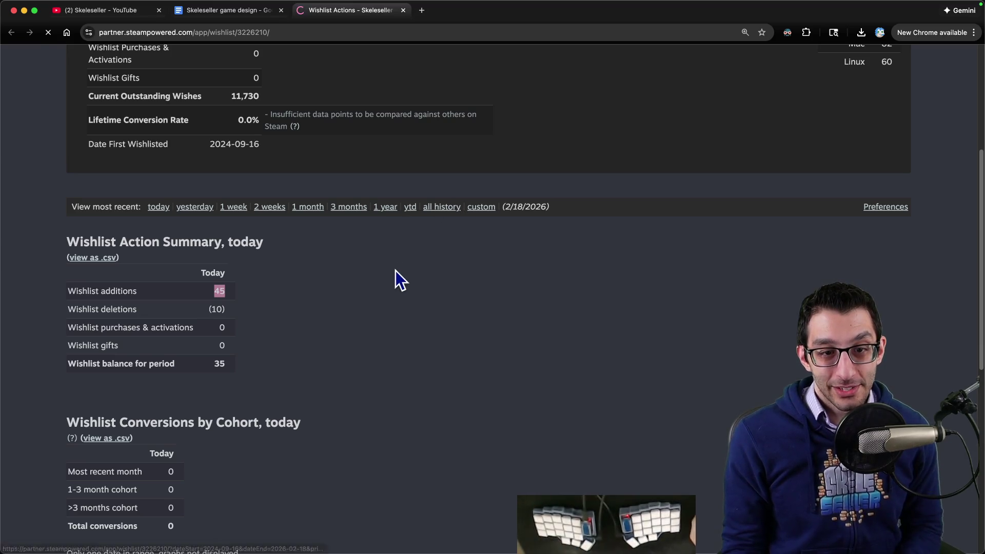
{"action": "scroll", "coordinate": [388, 256], "scroll_direction": "down", "scroll_amount": 7}
{"action": "scroll", "coordinate": [389, 253], "scroll_direction": "down", "scroll_amount": 5}
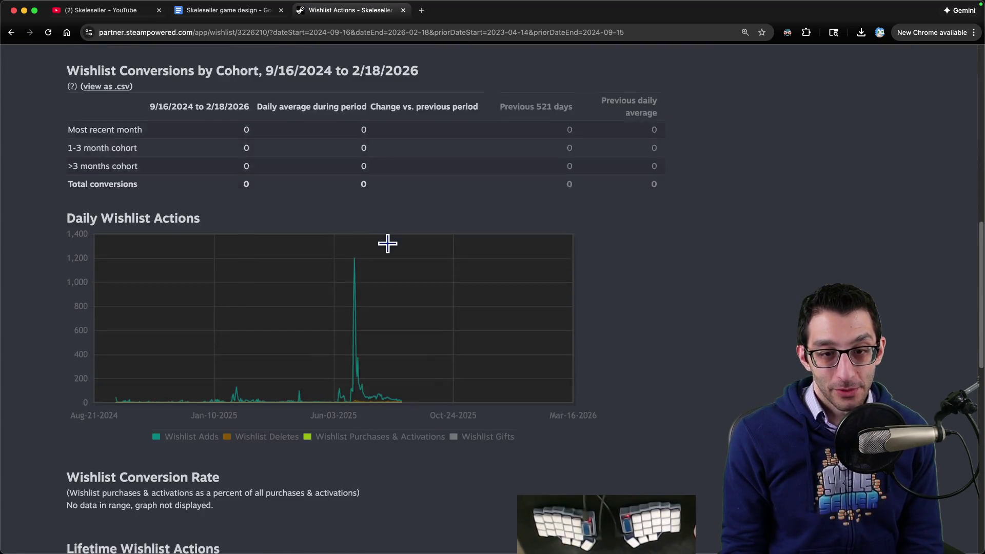
{"action": "mouse_move", "coordinate": [358, 209]}
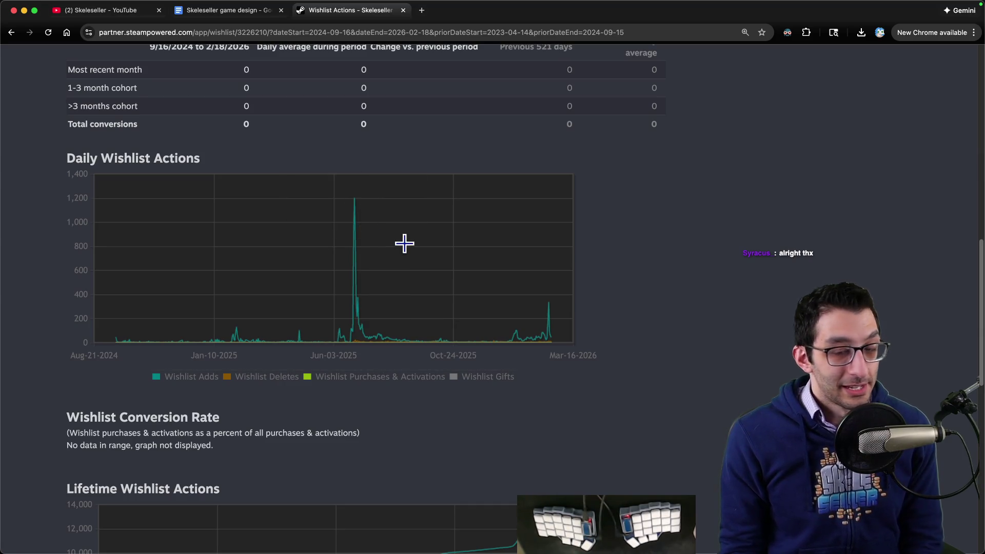
{"action": "scroll", "coordinate": [462, 241], "scroll_direction": "down", "scroll_amount": 1}
{"action": "mouse_move", "coordinate": [545, 231]}
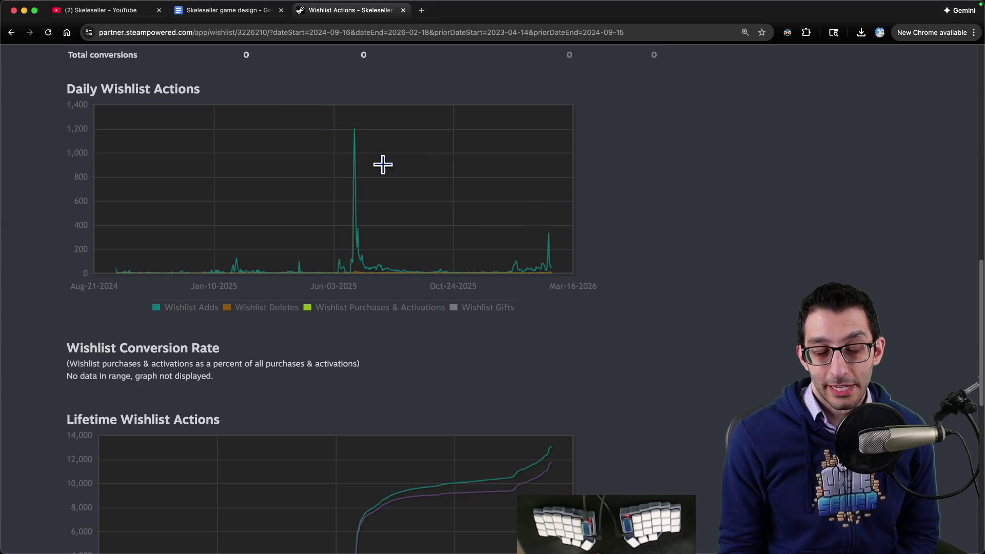
{"action": "key", "text": "super+w"}
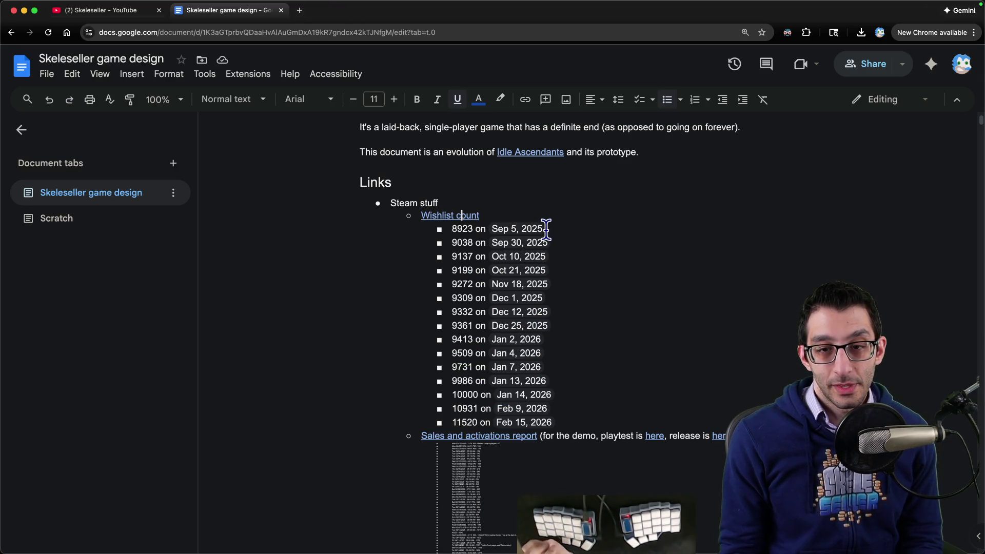
- Glance at the Journal spreadsheet and the TODO document, then return to VS Code's scratch file
{"action": "key", "text": "super+grave"}
{"action": "key", "text": "super+grave"}
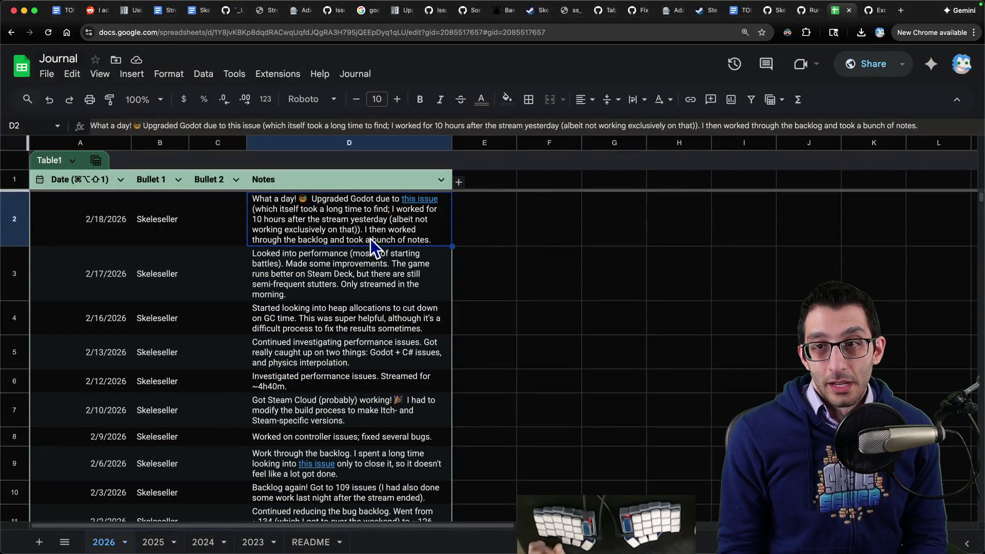
{"action": "key", "text": "super+1"}
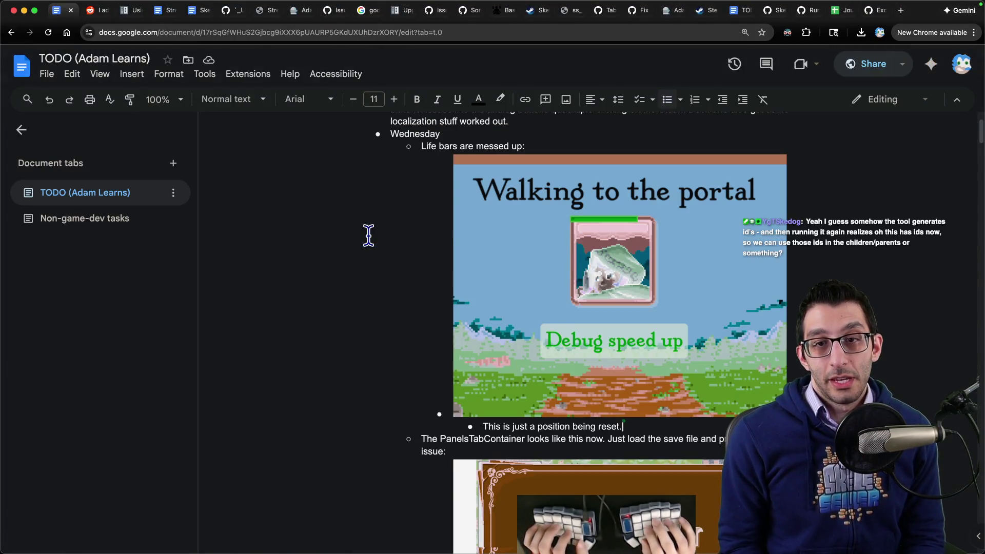
{"action": "scroll", "coordinate": [368, 234], "scroll_direction": "up", "scroll_amount": 1}
{"action": "scroll", "coordinate": [507, 497], "scroll_direction": "down", "scroll_amount": 5}
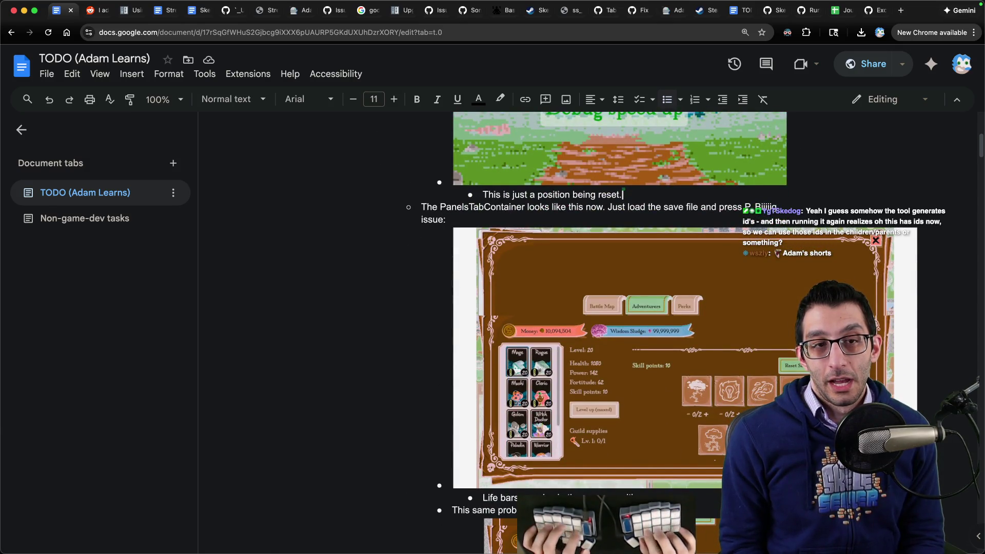
{"action": "key", "text": "super+Tab"}
- Type 'I'm torn here' and a second line about filing a Godot issue in the scratch note
{"action": "type", "text": "I'm torn here"}
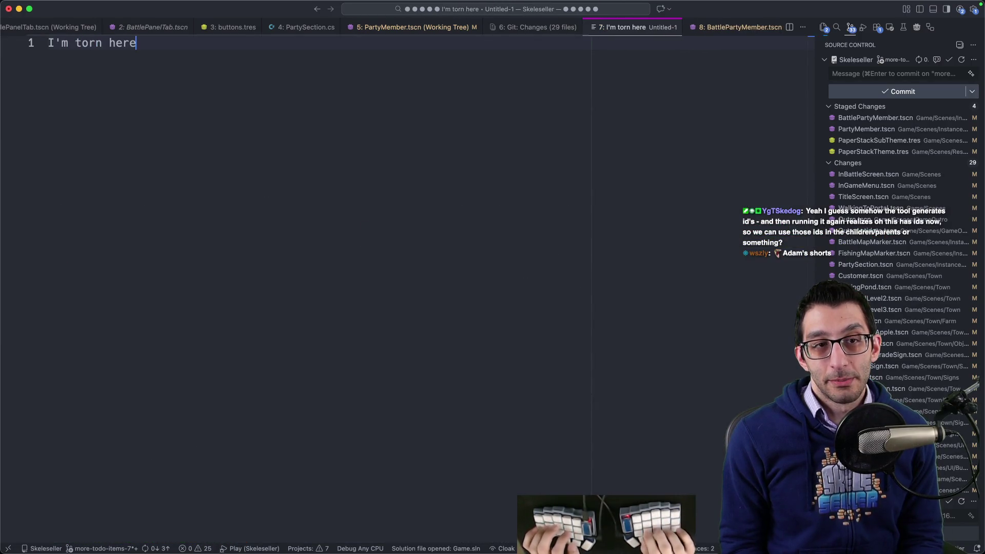
{"action": "key", "text": "Return"}
{"action": "type", "text": "I think it's responsible"}
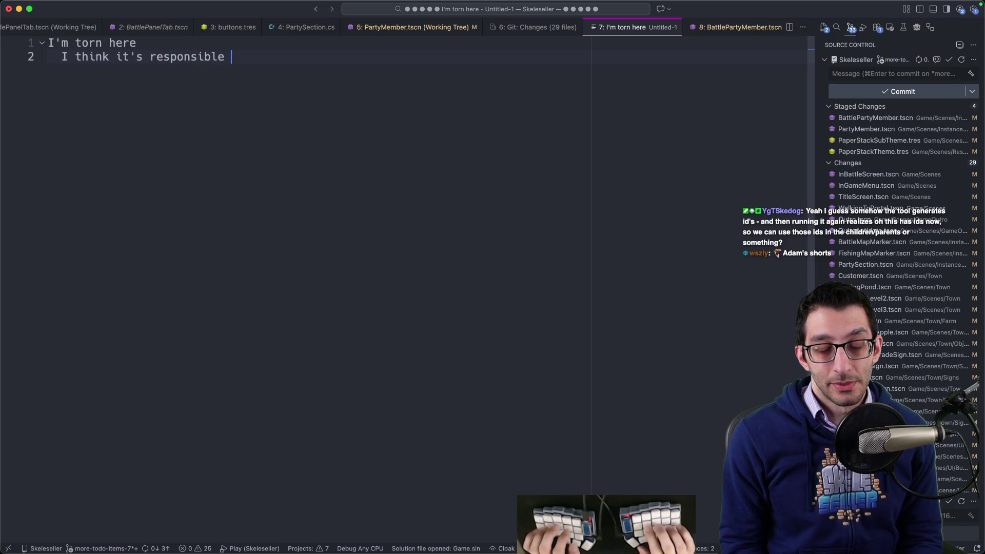
{"action": "type", "text": "for G"}
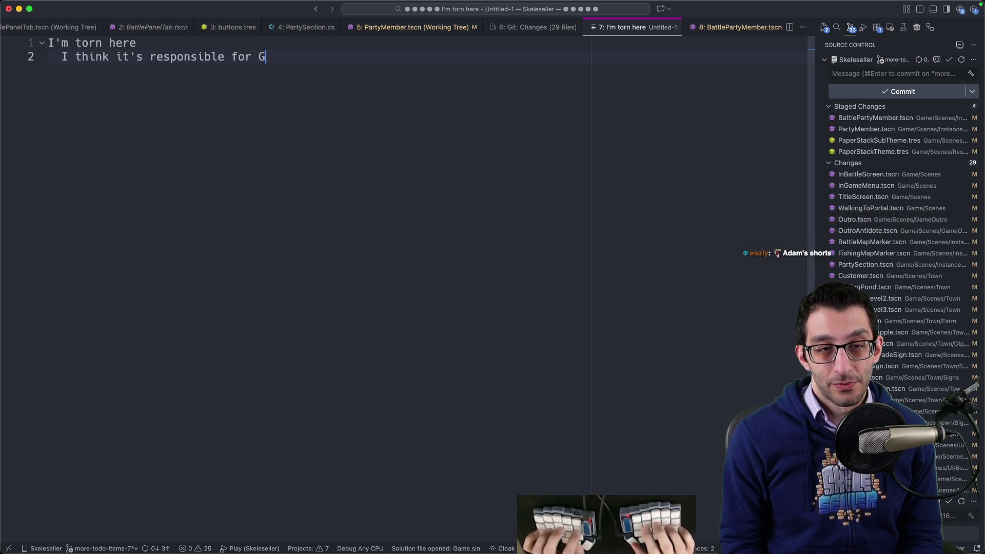
{"action": "type", "text": "oject for me t"}
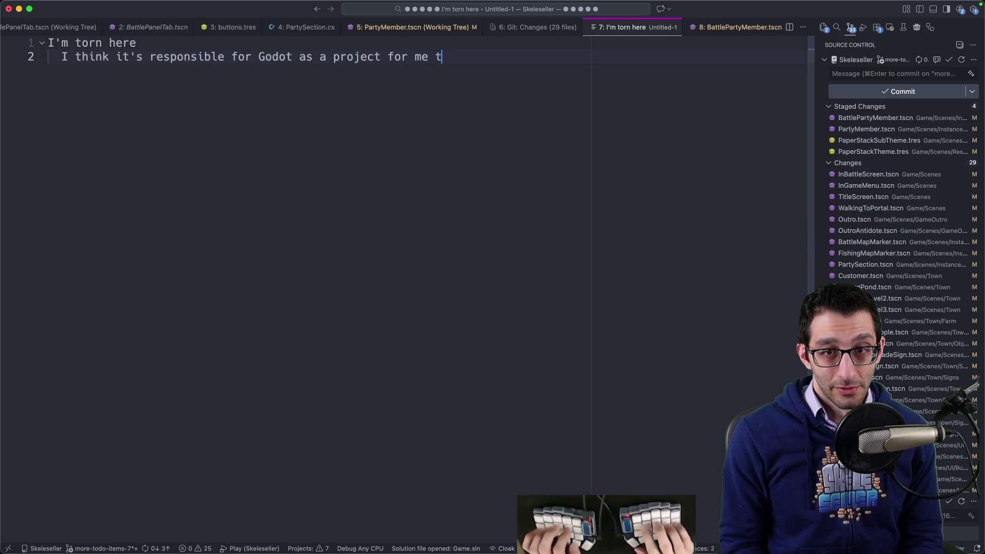
{"action": "type", "text": "o file an issue"}
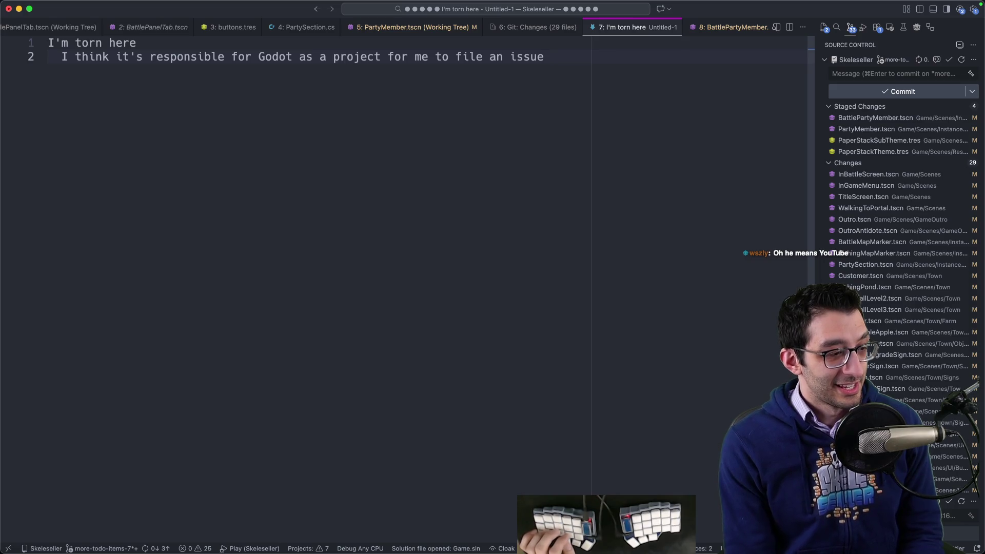
- Switch over to Discord's #coding channel
{"action": "key", "text": "super+Tab"}
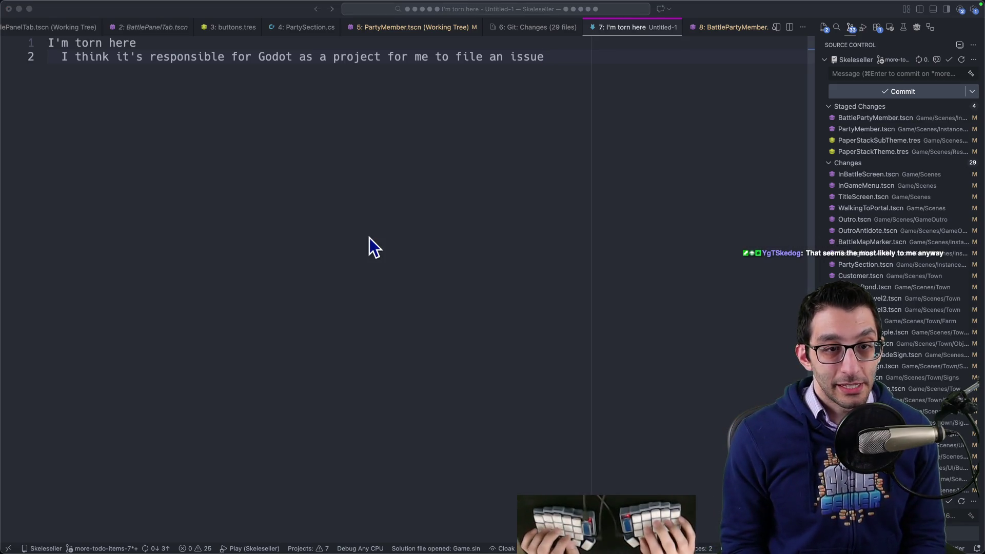
{"action": "key", "text": "super+k"}
{"action": "key", "text": "Escape"}
{"action": "type", "text": "k"}
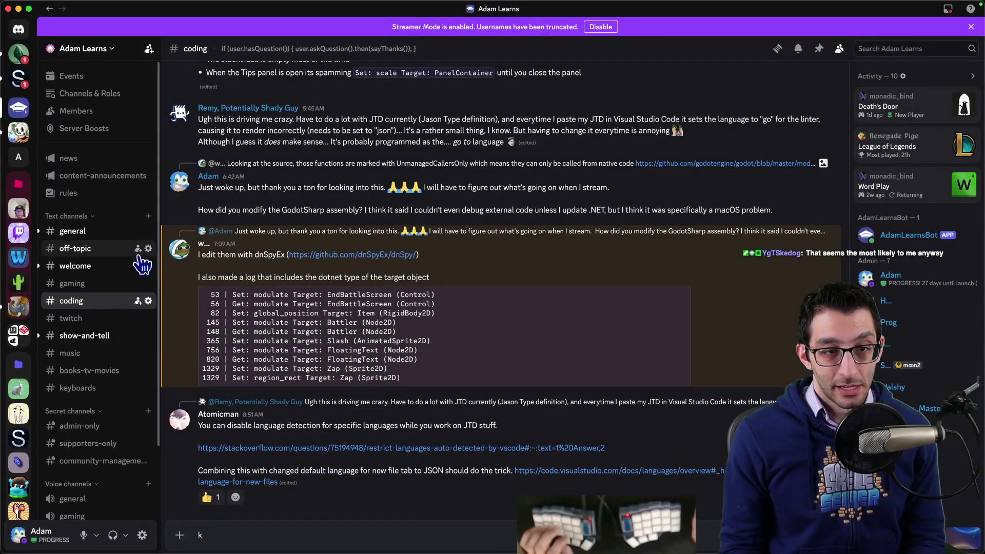